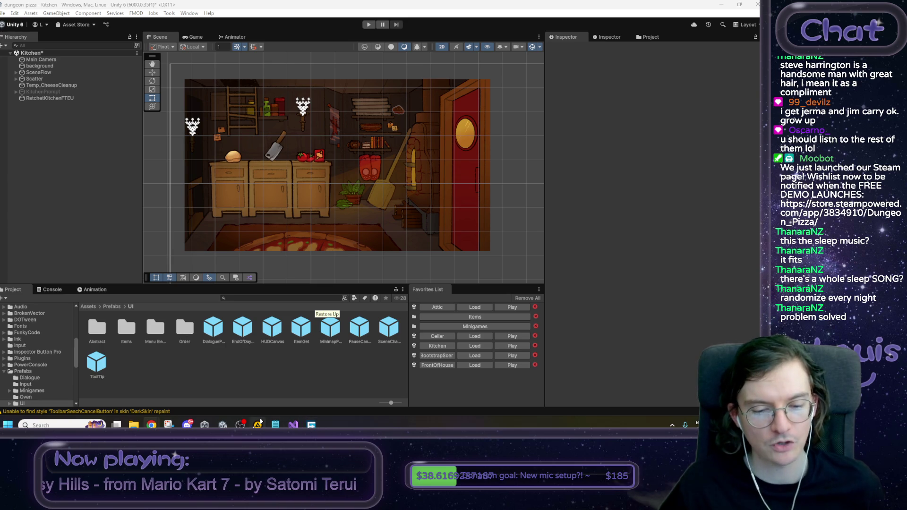
Step: Mark 'close popup on button press' as done in the Notepad to-do list
mouse_move(293, 425)
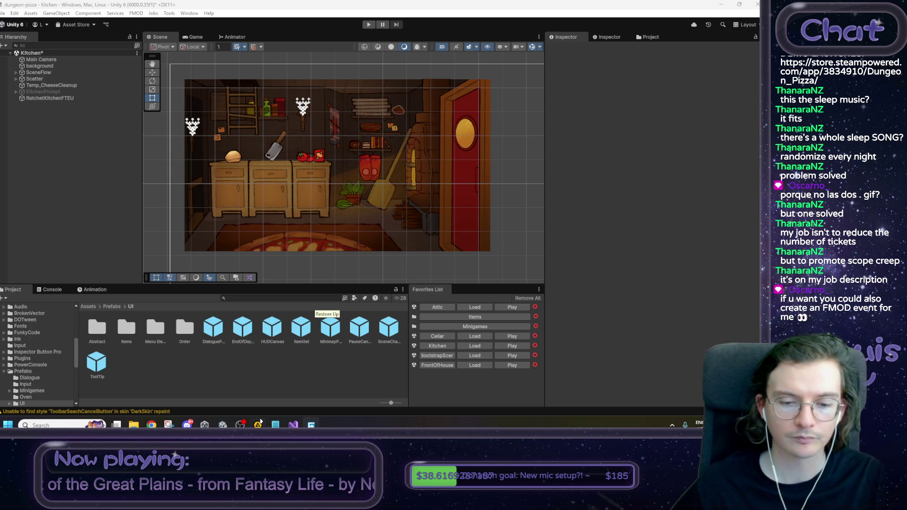
left_click(275, 425)
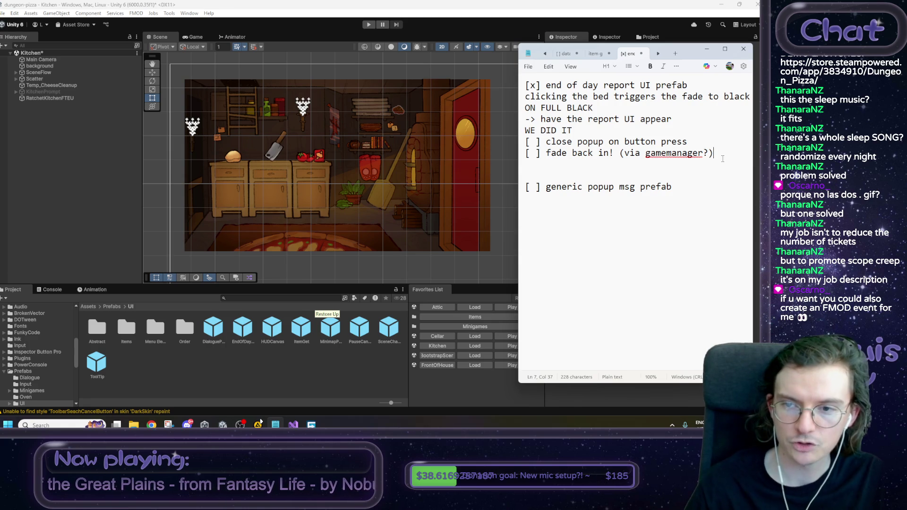
key("Right")
key("shift+Right")
Step: Add a new to-do item '[ ] make a lil fmod event' below 'fade back in'
key("Down")
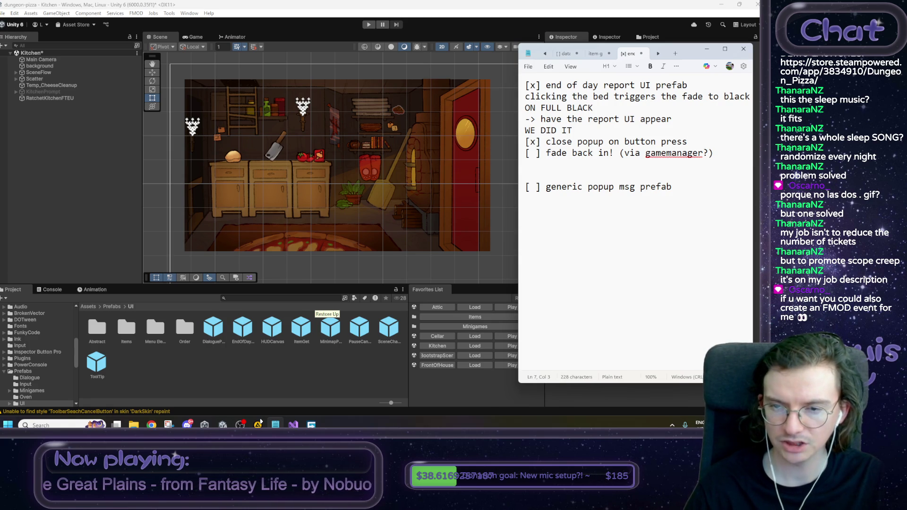
key("shift+End")
key("End")
key("Return")
type("[ ] make a ")
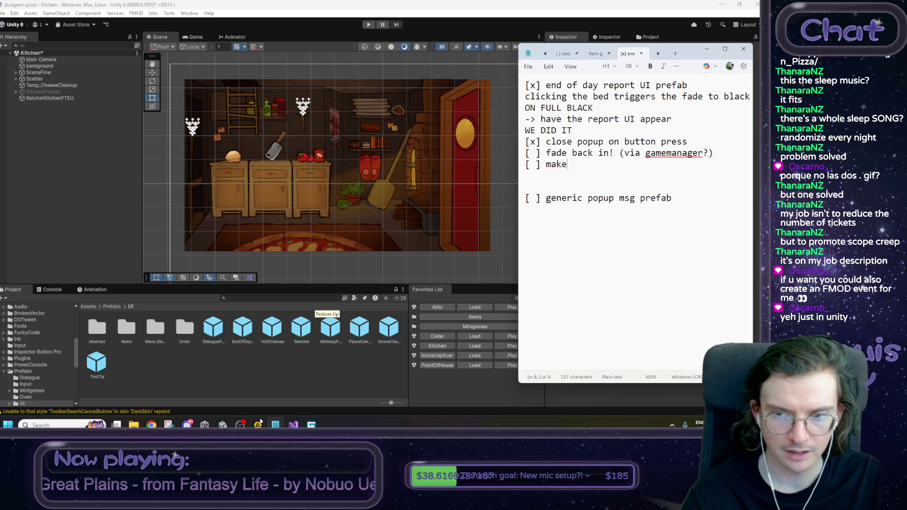
type("lil ")
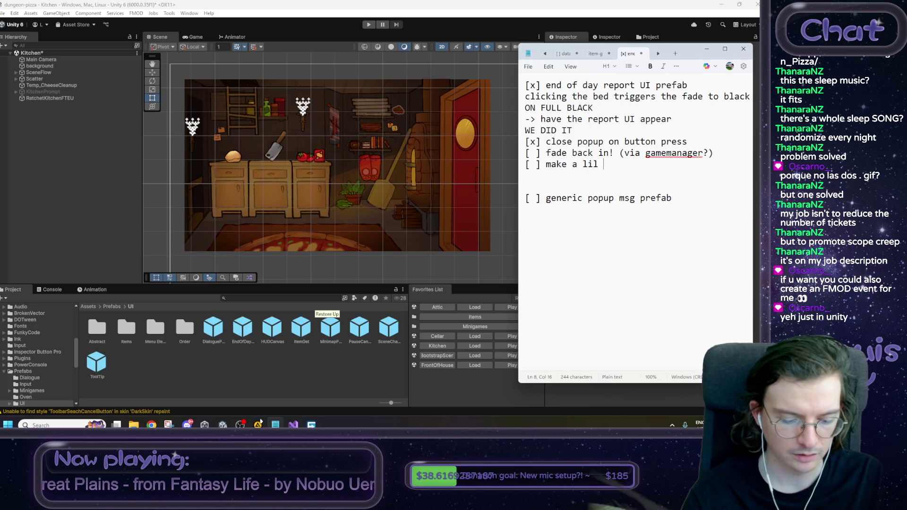
type("fmod event")
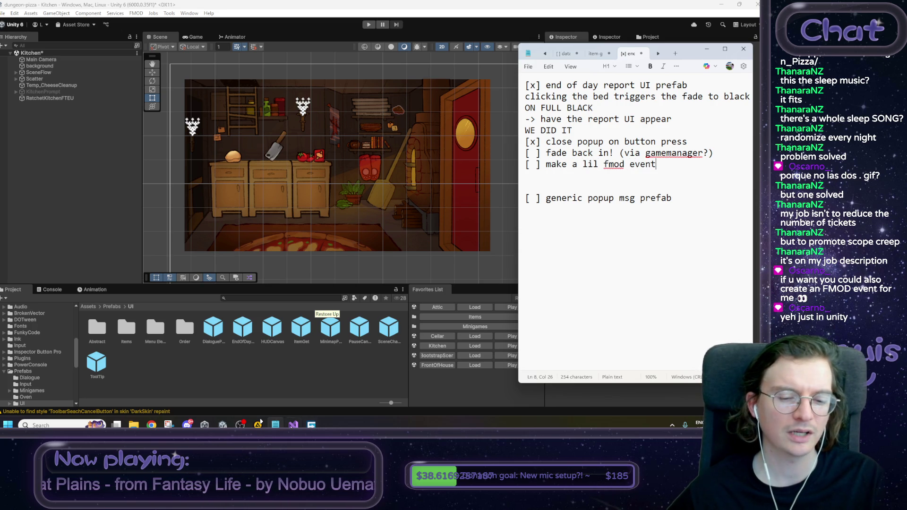
left_click(308, 425)
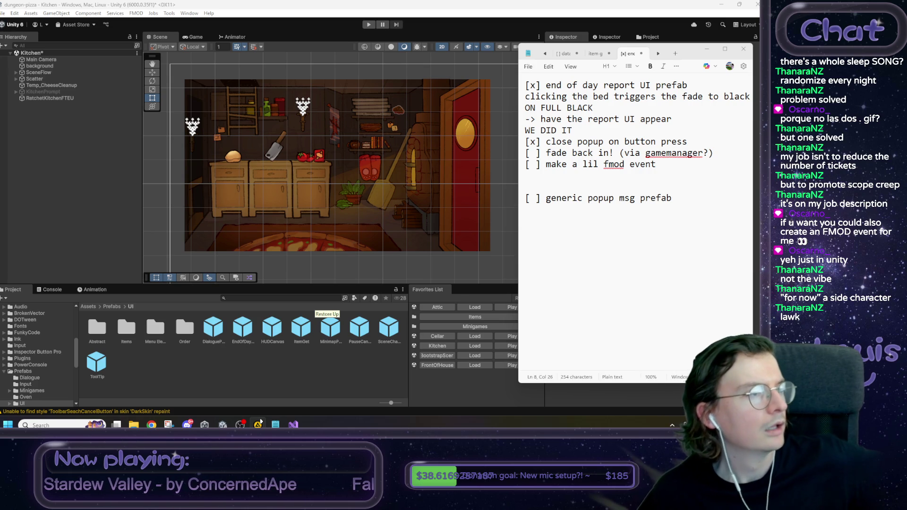
Step: Restore AIMP and switch to the 'JRPG Shut-In Favourites' playlist
left_click(258, 424)
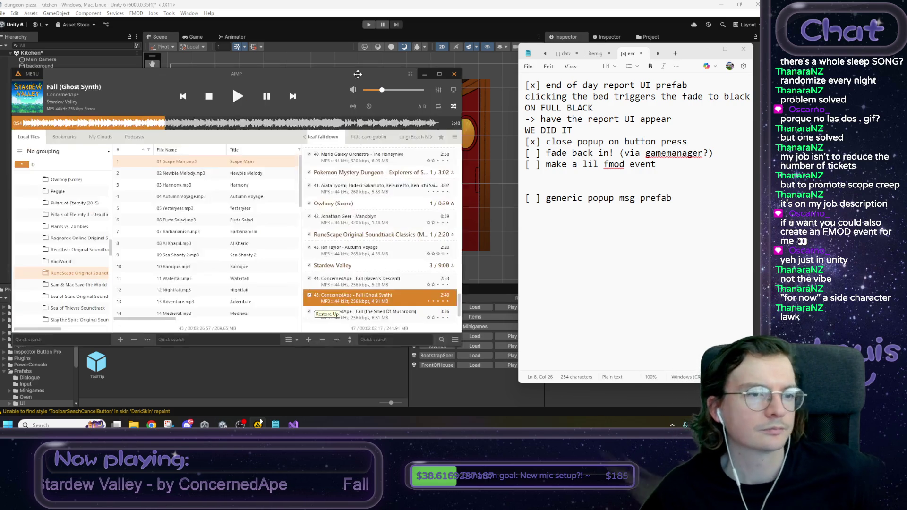
left_click_drag(358, 74, 370, 74)
left_click(467, 136)
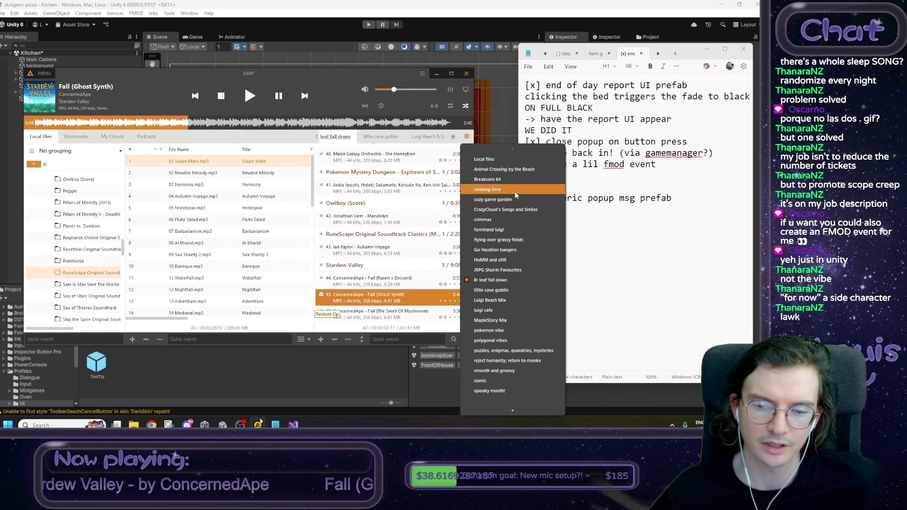
scroll(530, 302, "down", 1)
scroll(531, 304, "down", 1)
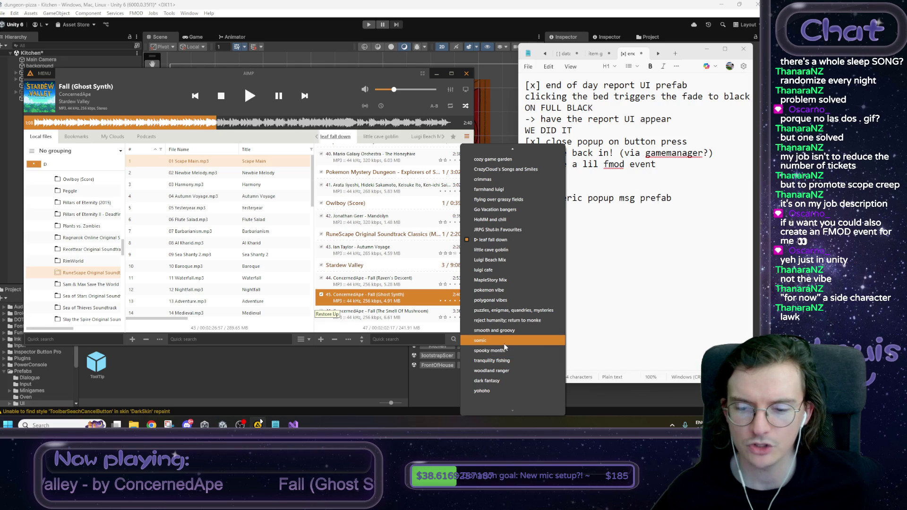
scroll(508, 340, "up", 2)
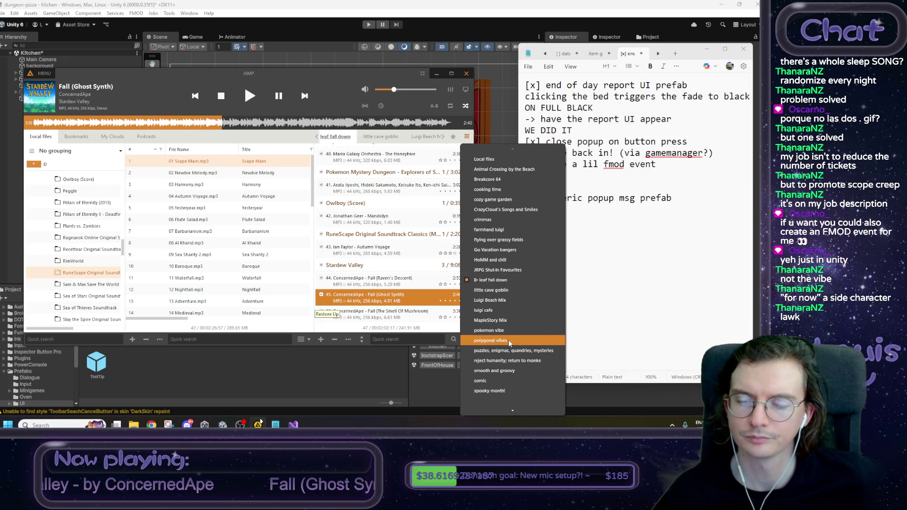
scroll(511, 179, "down", 2)
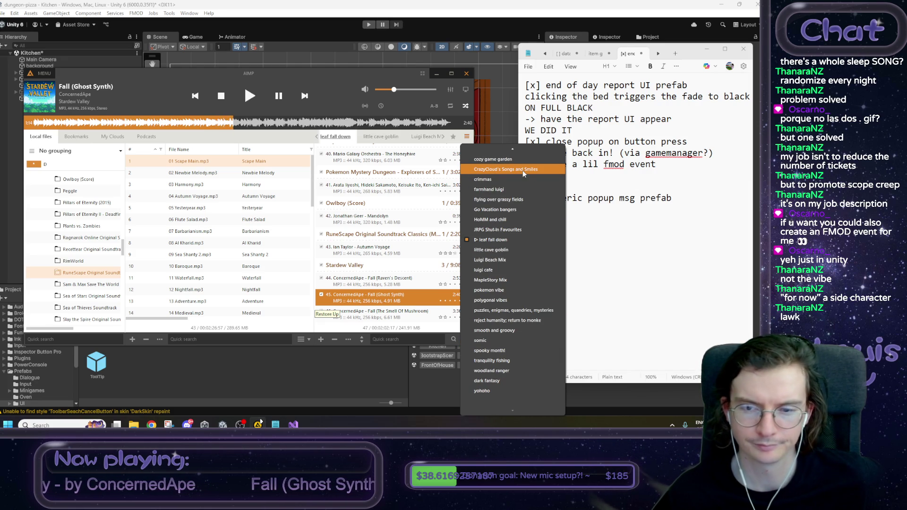
left_click(509, 230)
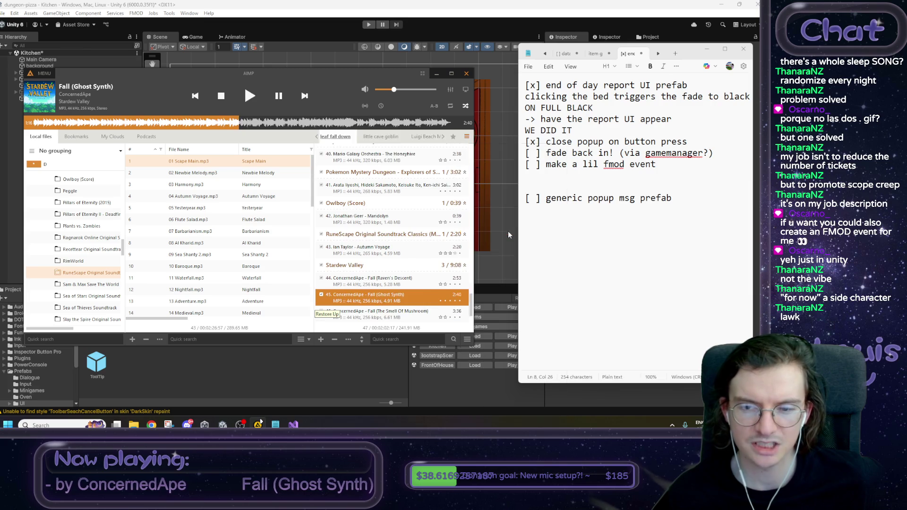
Step: Play 'What the Forest Taught Me' and minimize AIMP
left_click(402, 172)
double_click(401, 172)
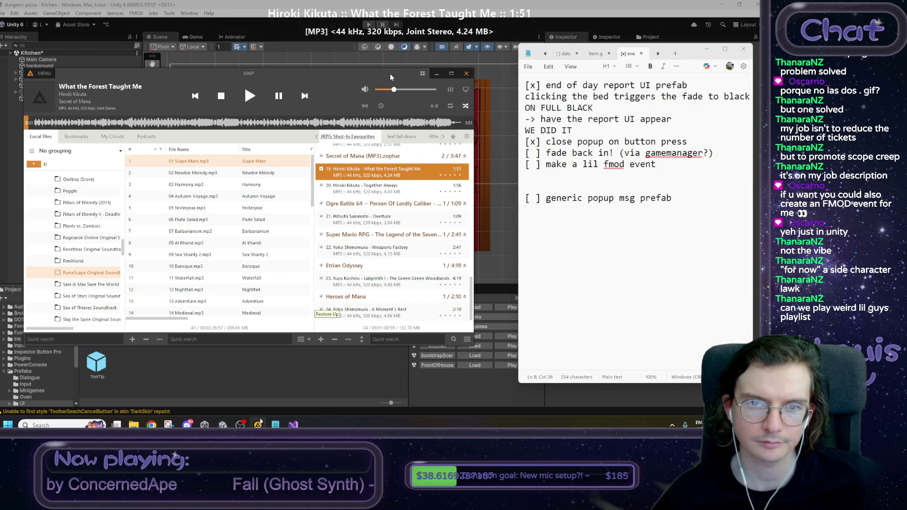
left_click(437, 73)
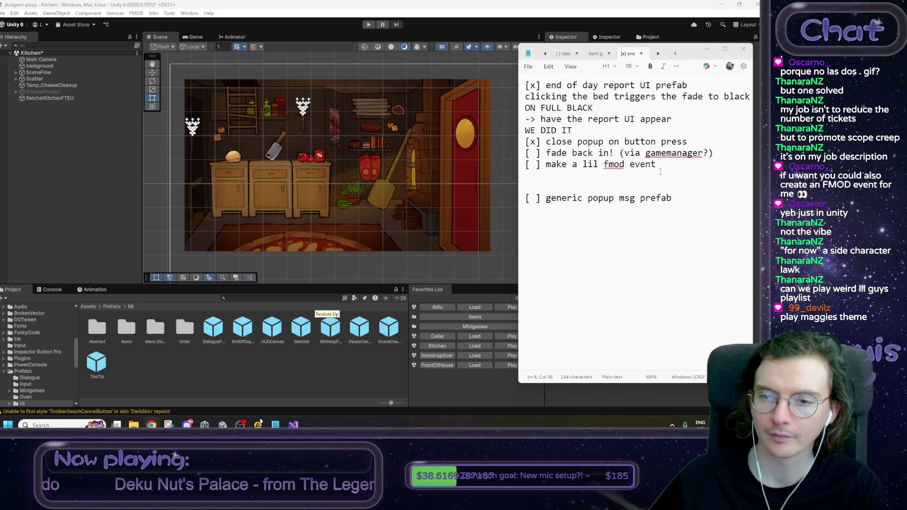
Step: Switch to Visual Studio's GameManager.cs tab and put the caret in DoSleep()
mouse_move(690, 165)
left_mouse_down()
mouse_move(526, 165)
mouse_move(526, 153)
mouse_move(690, 166)
left_mouse_up()
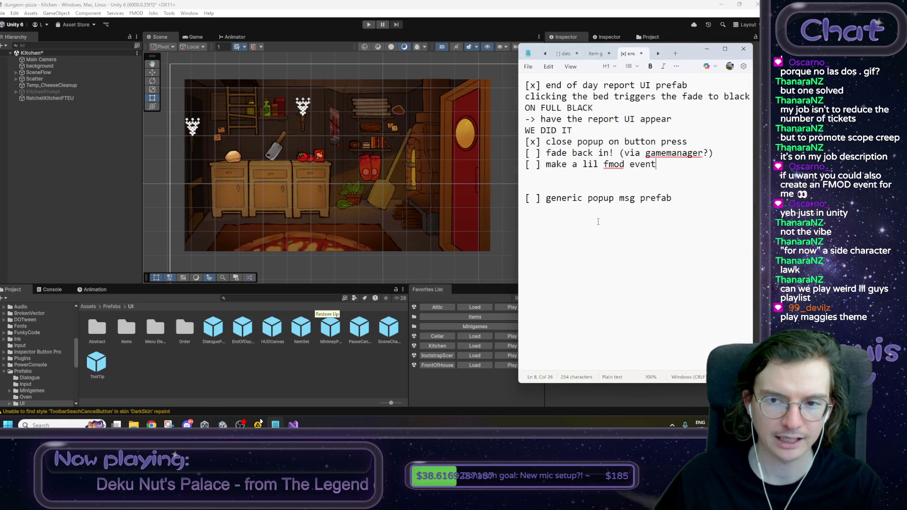
left_click_drag(710, 153, 548, 154)
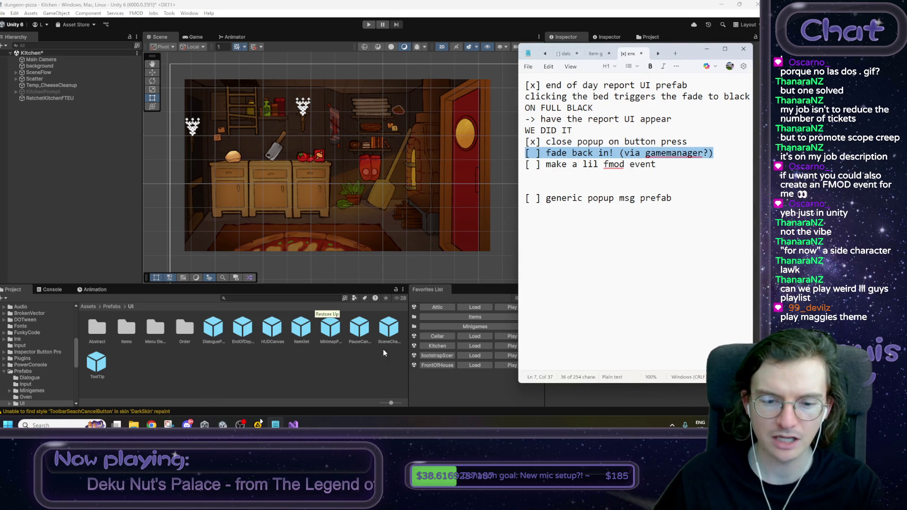
key("alt+Tab")
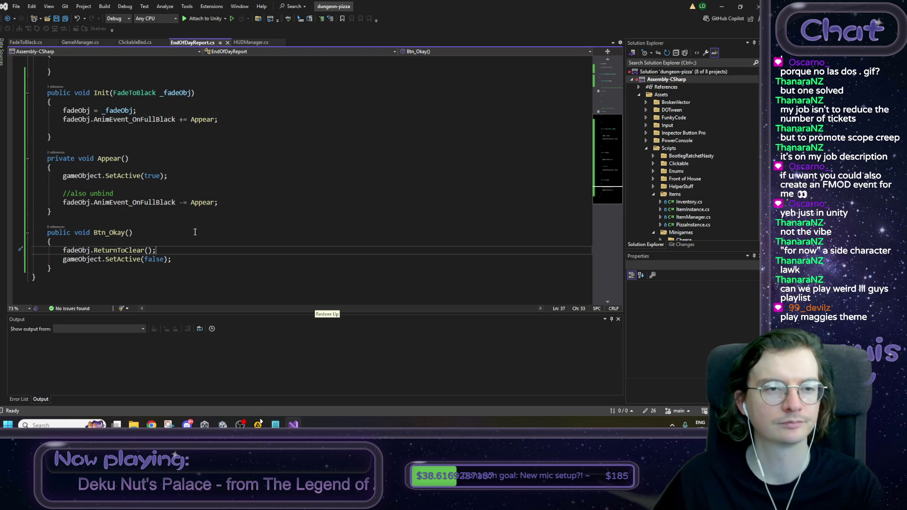
key("ctrl+Tab")
left_click(124, 162)
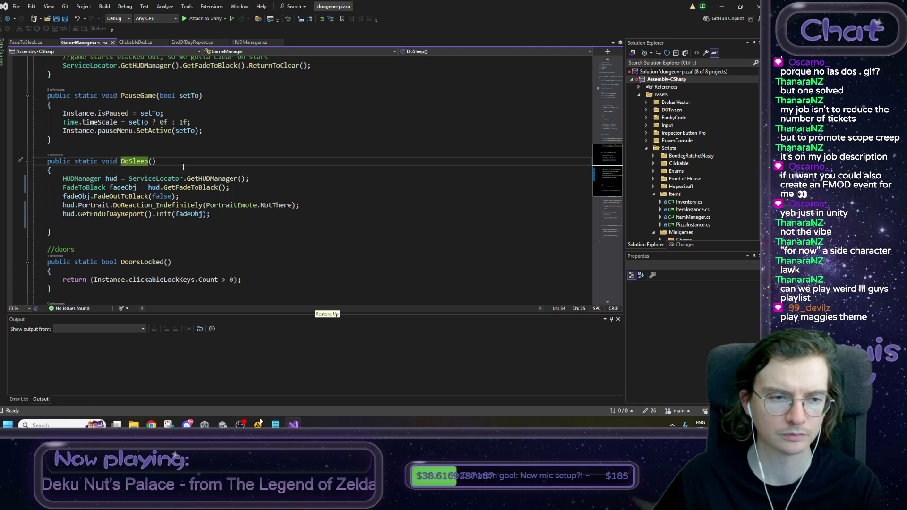
Step: Add '//reconsidering the fact that i put this in gamemanager...' above DoSleep and save GameManager.cs
left_click(56, 155)
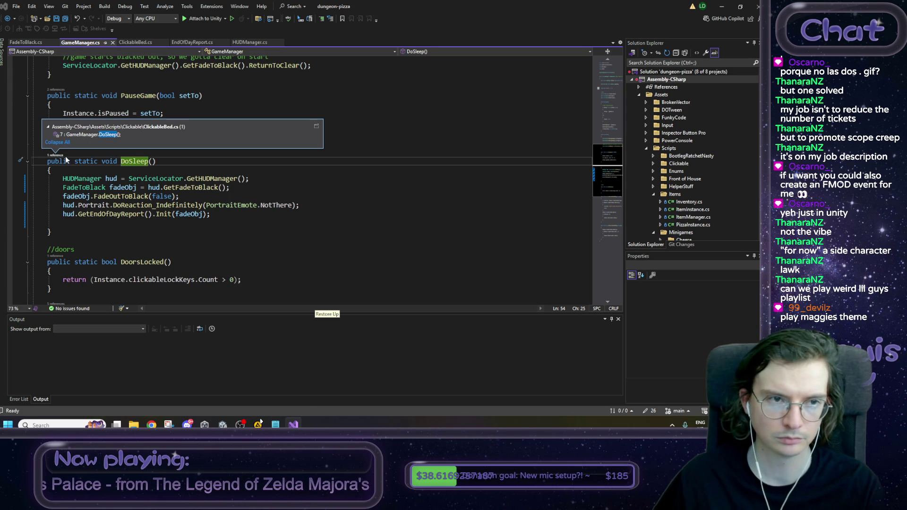
left_click(183, 157)
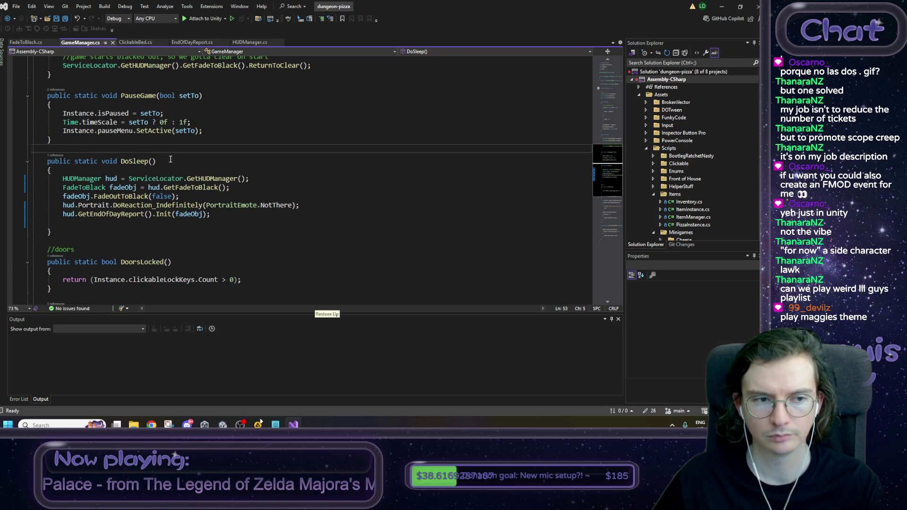
key("Return")
type("//r")
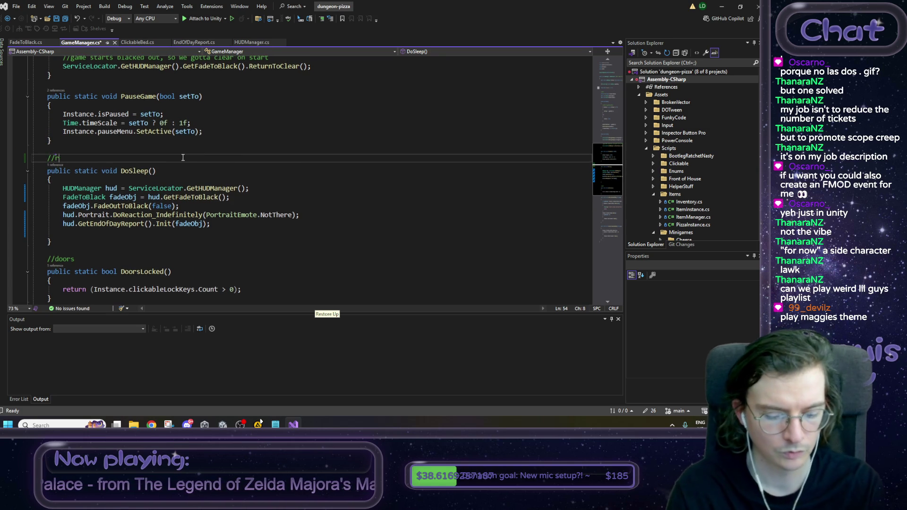
type("econdis")
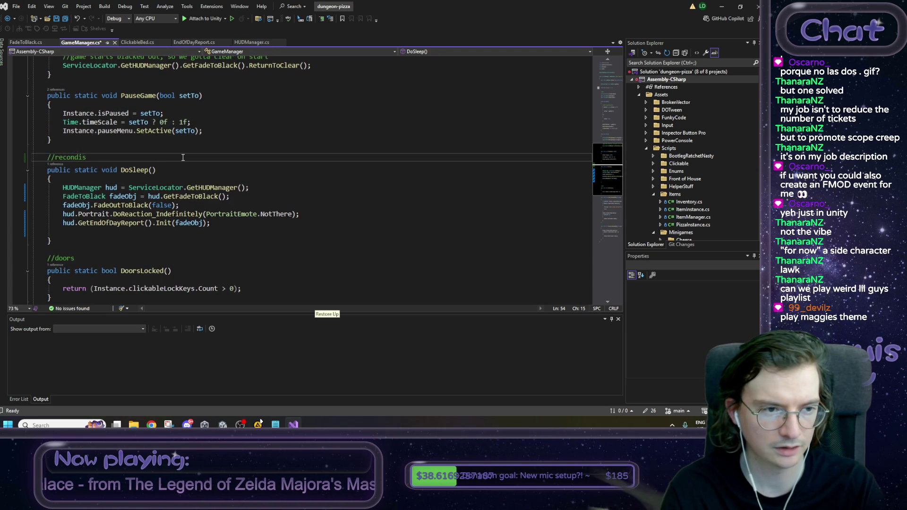
key("BackSpace")
key("BackSpace")
key("BackSpace")
type("sidering")
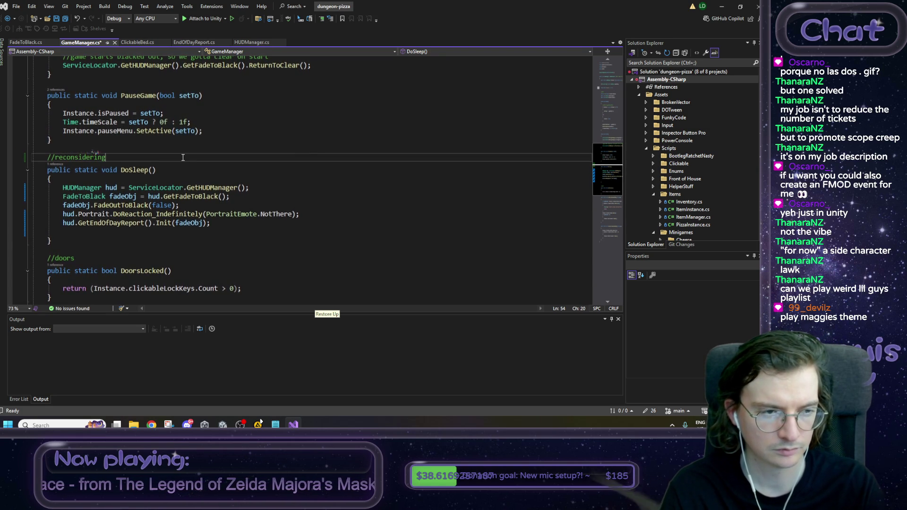
type(" the fact that ")
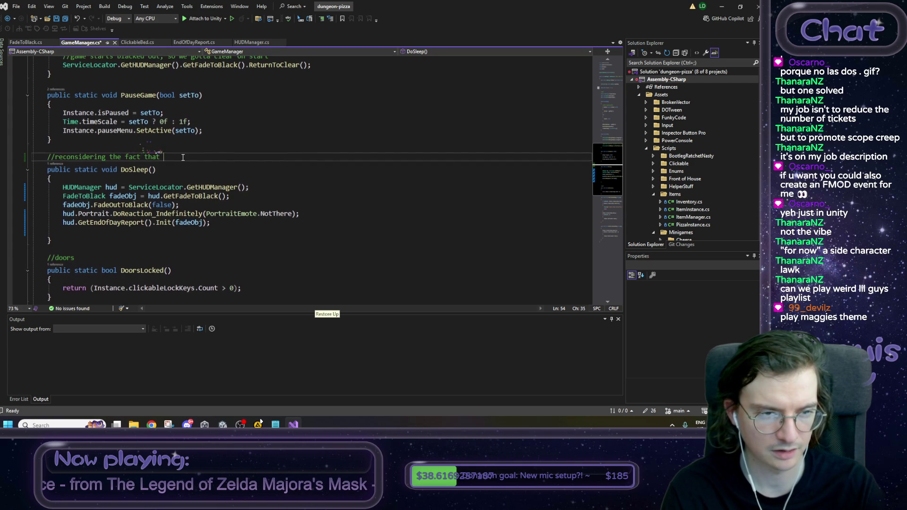
type("i put this in gam")
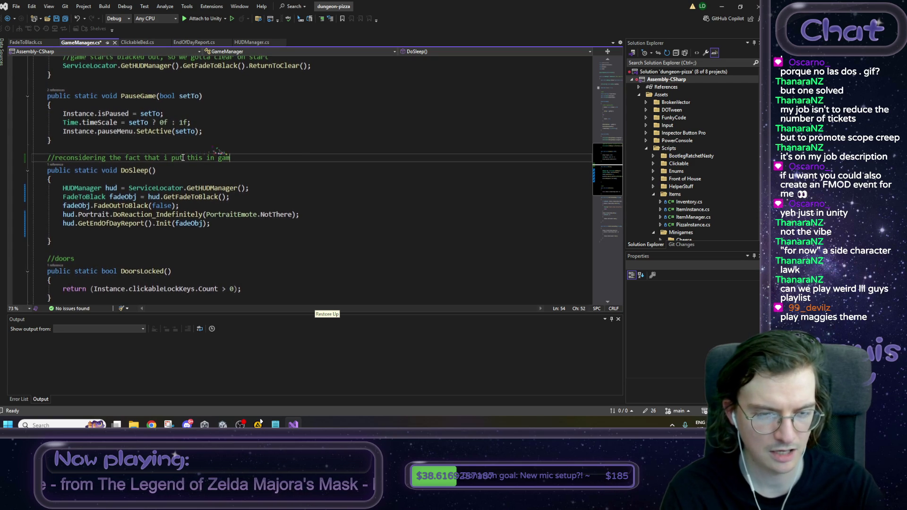
type("emanager...")
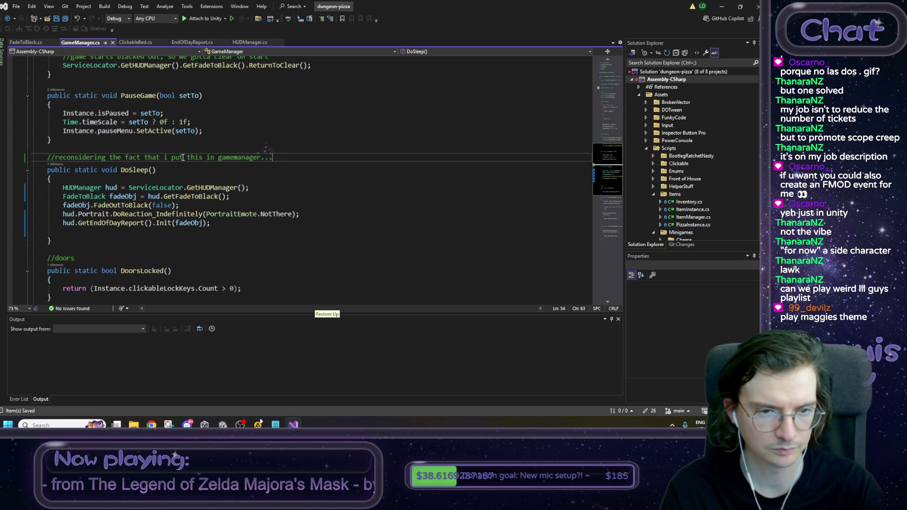
key("ctrl+s")
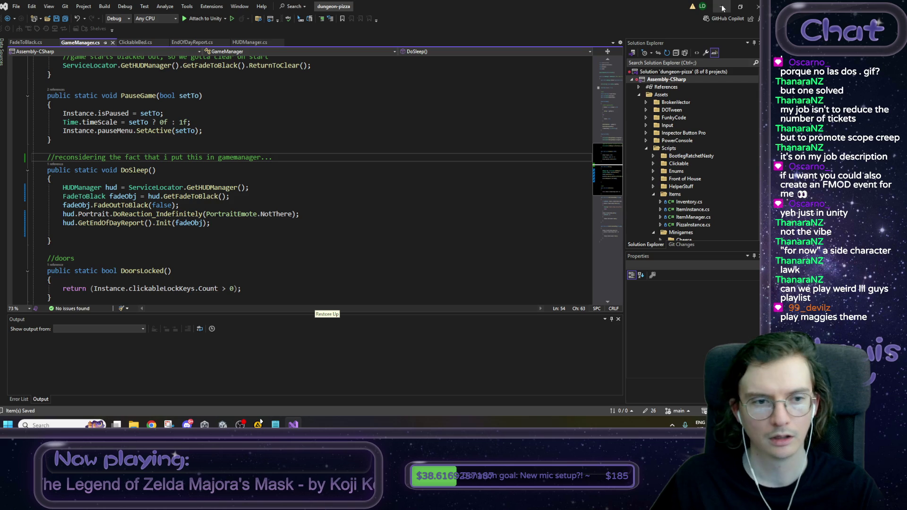
Step: Check off 'fade back in!' and delete its '(via gamemanager?)' aside, keeping the next item on its own line
key("alt+Tab")
key("Home")
key("Right")
key("shift+Right")
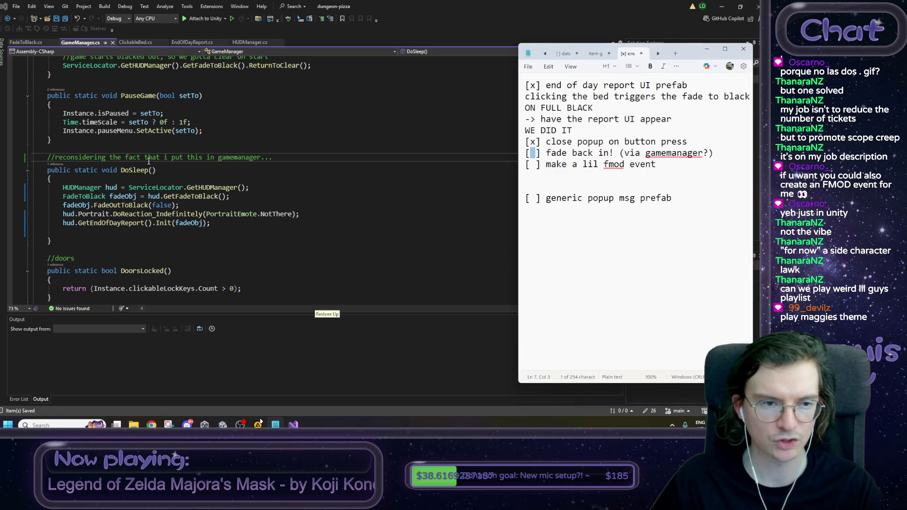
type("x")
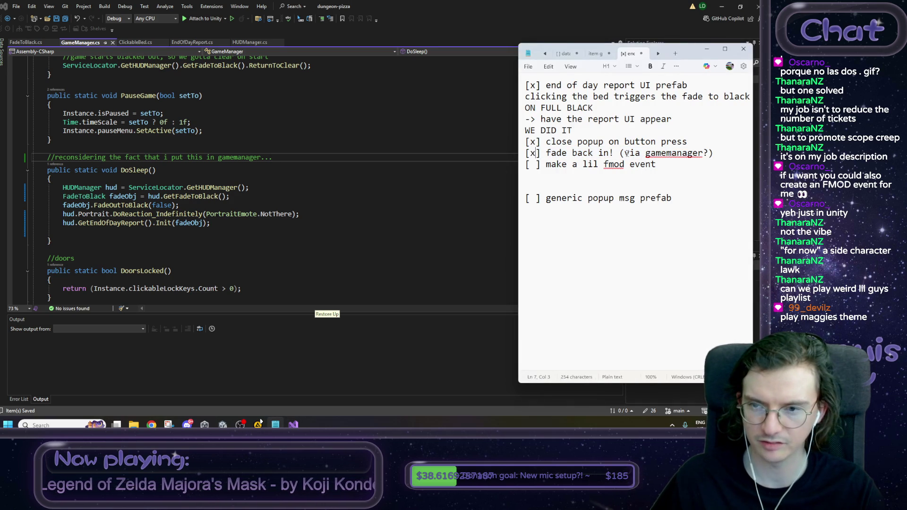
left_click_drag(619, 153, 733, 152)
key("Delete")
key("Delete")
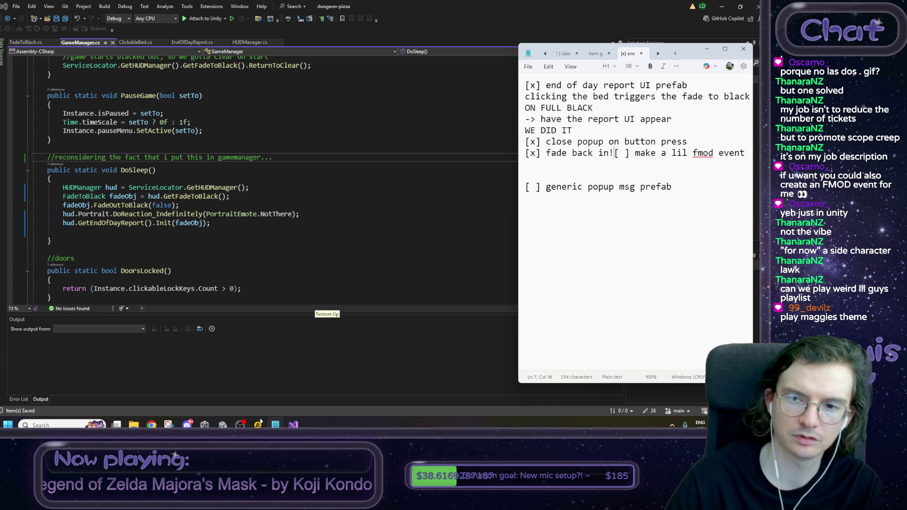
key("Return")
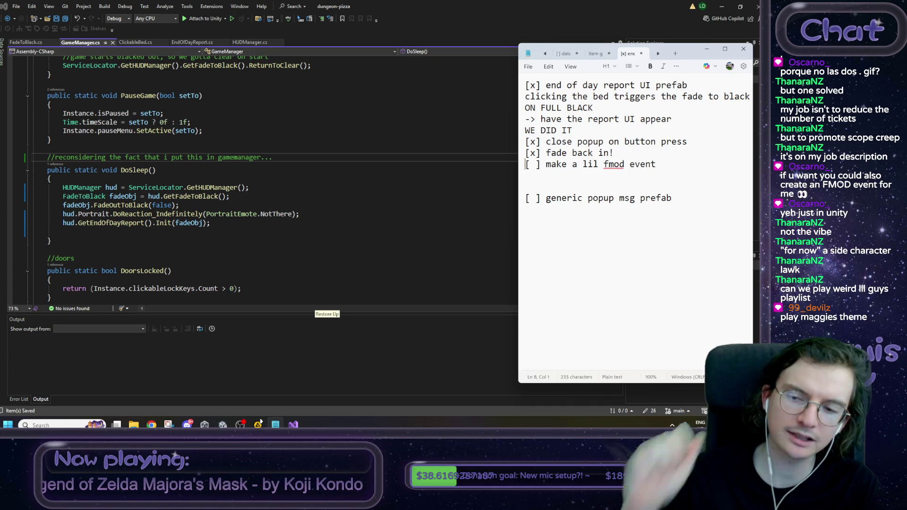
left_click(252, 216)
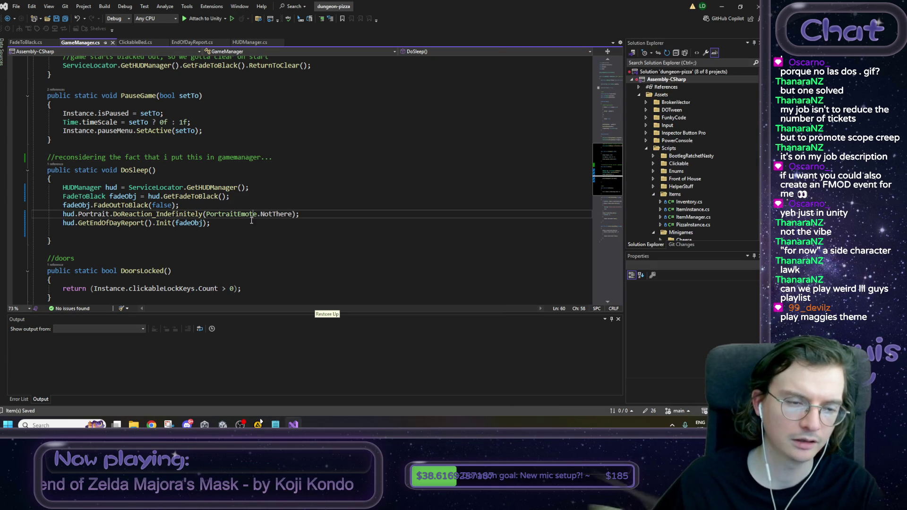
Step: Inspect DoSleep in GameManager.cs and select the GetEndOfDayReport call
left_click(231, 224)
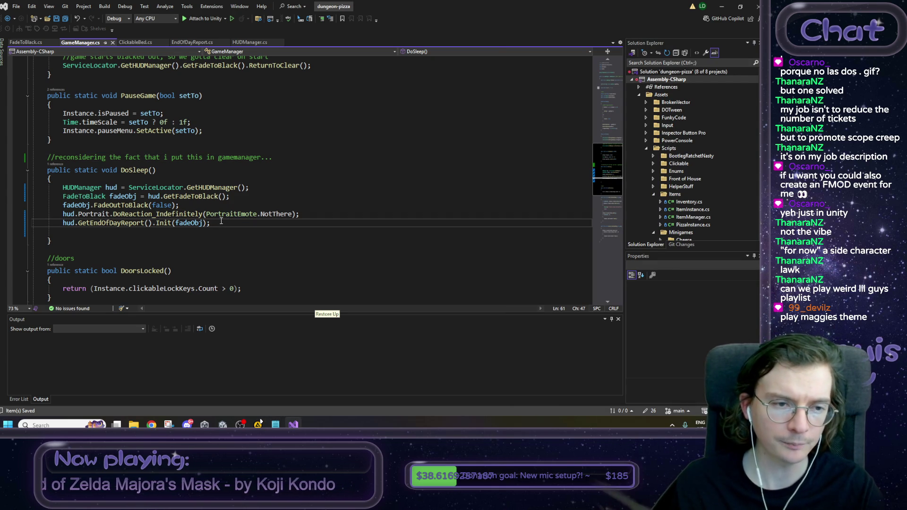
mouse_move(119, 171)
left_mouse_down()
mouse_move(226, 195)
mouse_move(215, 185)
mouse_move(265, 213)
mouse_move(188, 224)
mouse_move(118, 208)
mouse_move(59, 219)
left_mouse_up()
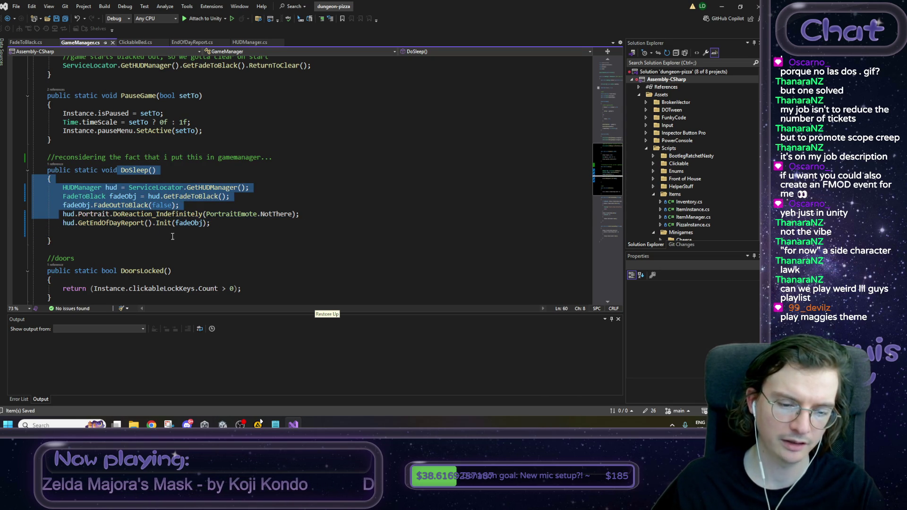
left_click(134, 234)
double_click(112, 223)
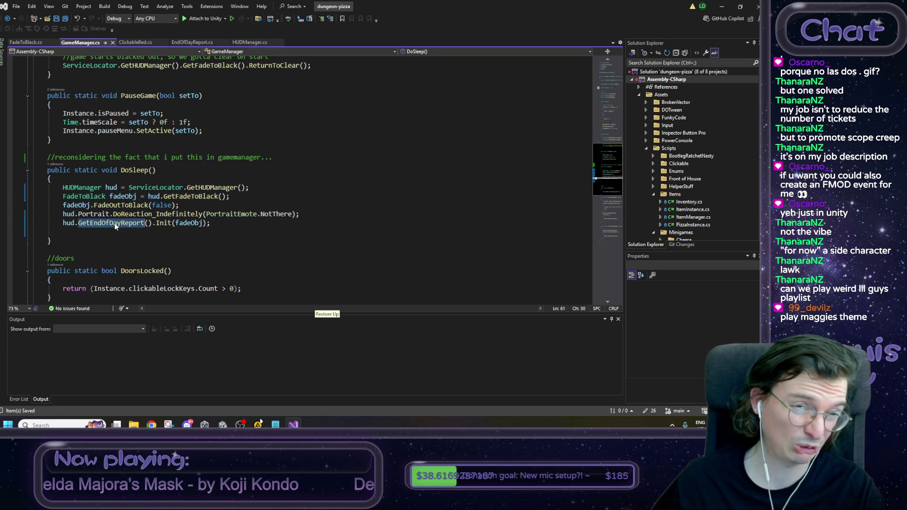
Step: Open EndOfDayReport.cs, check the unbinding line in Appear, and place the caret inside Init()
left_click(196, 43)
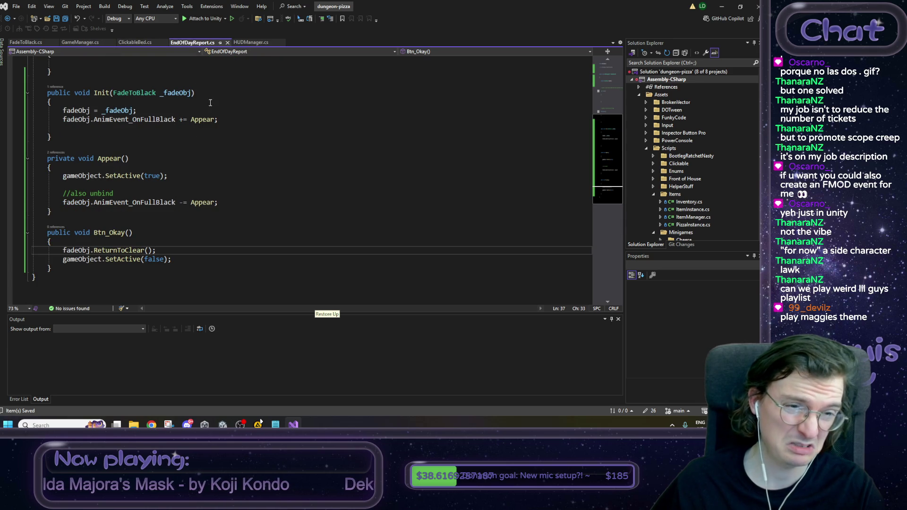
left_click(229, 206)
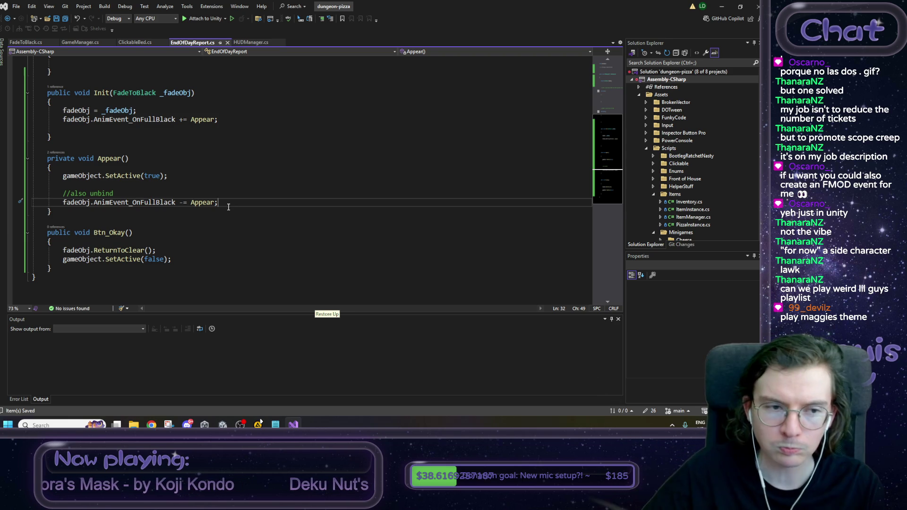
scroll(228, 207, "up", 2)
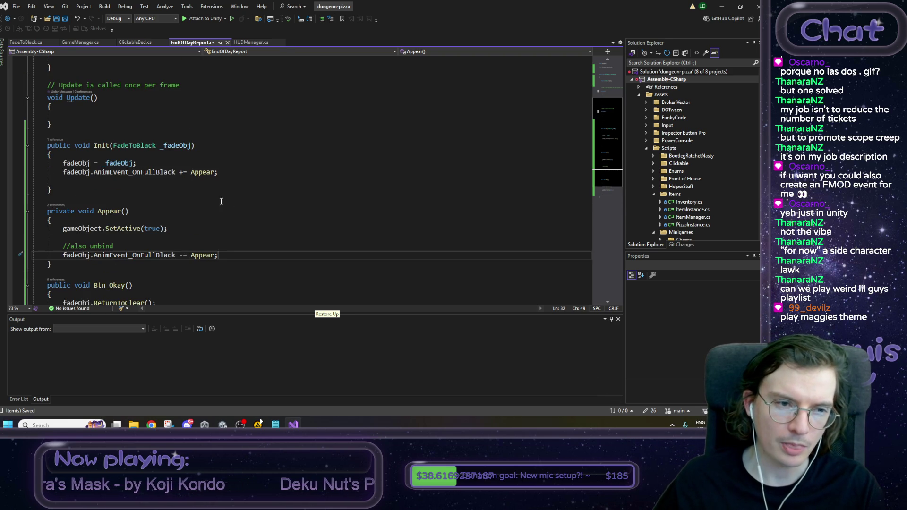
scroll(206, 207, "up", 1)
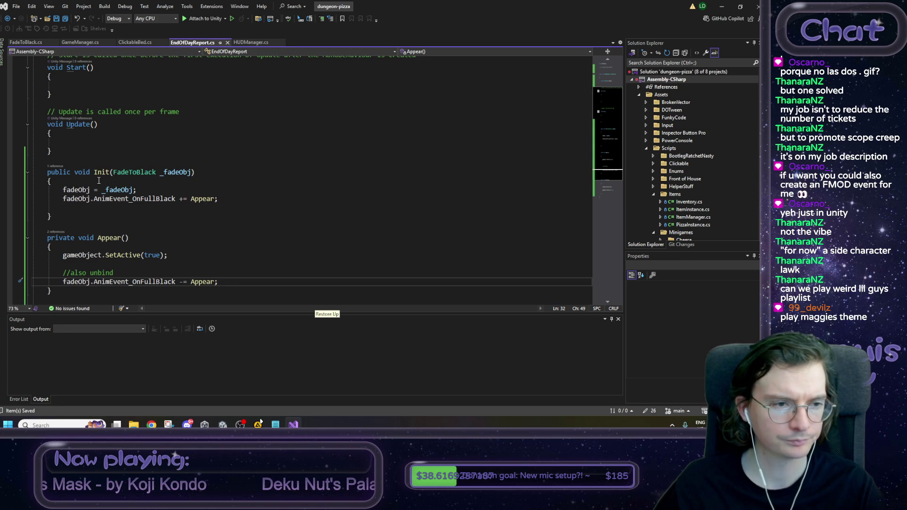
left_click(237, 205)
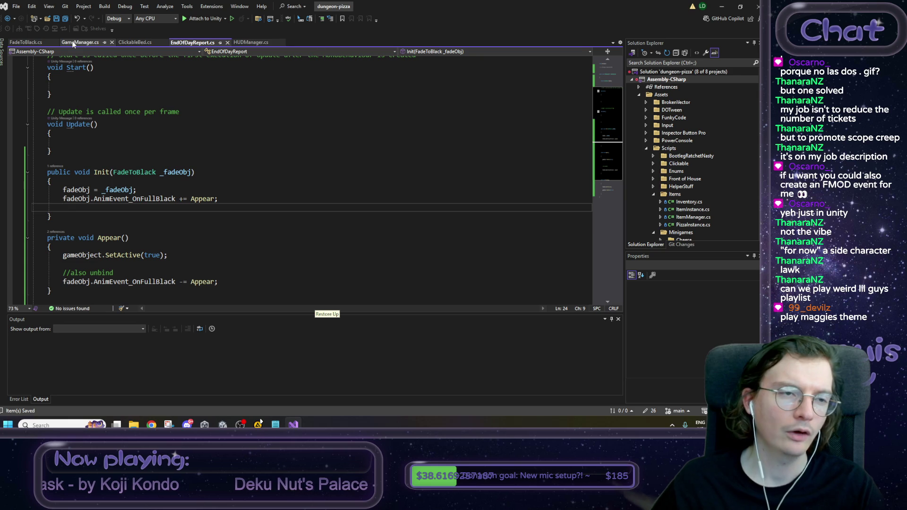
key("alt+Tab")
Step: Select ToScene_Dough in the kitchen scene and open its ClickableSceneChanger script from the Inspector
left_click(492, 154)
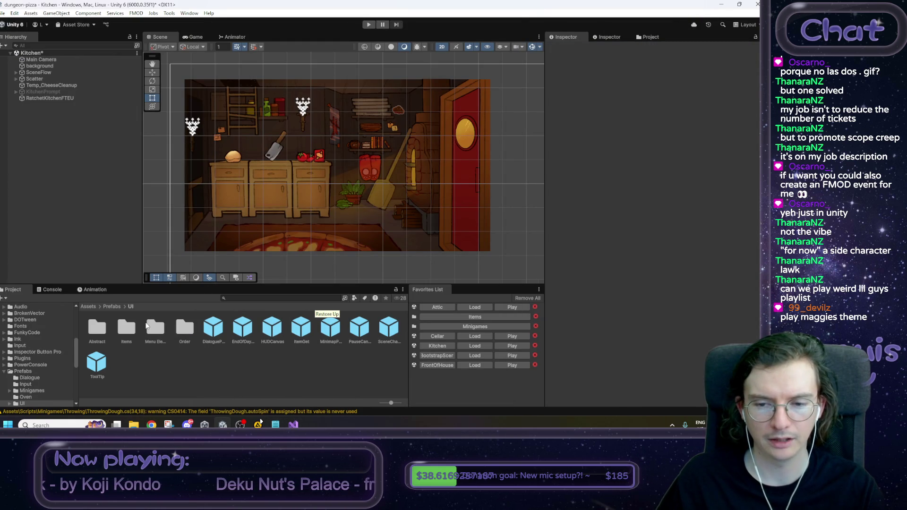
left_click(231, 182)
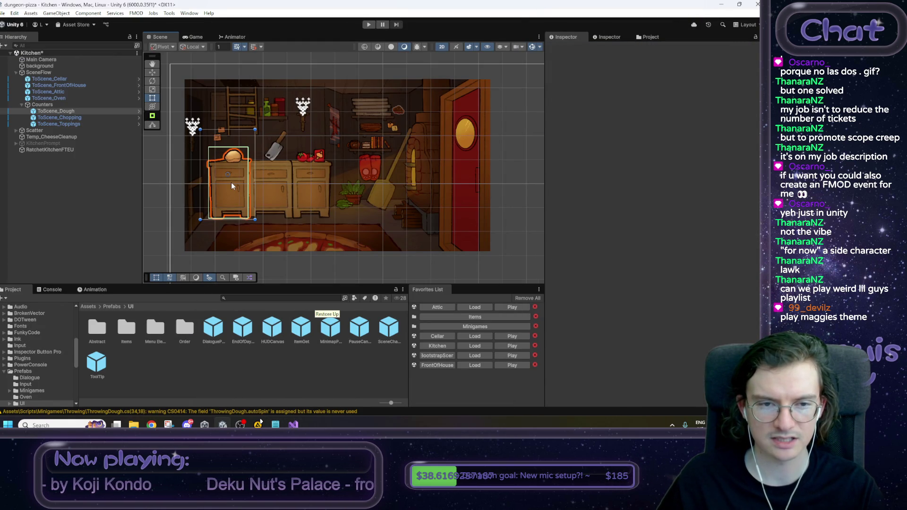
scroll(609, 249, "down", 3)
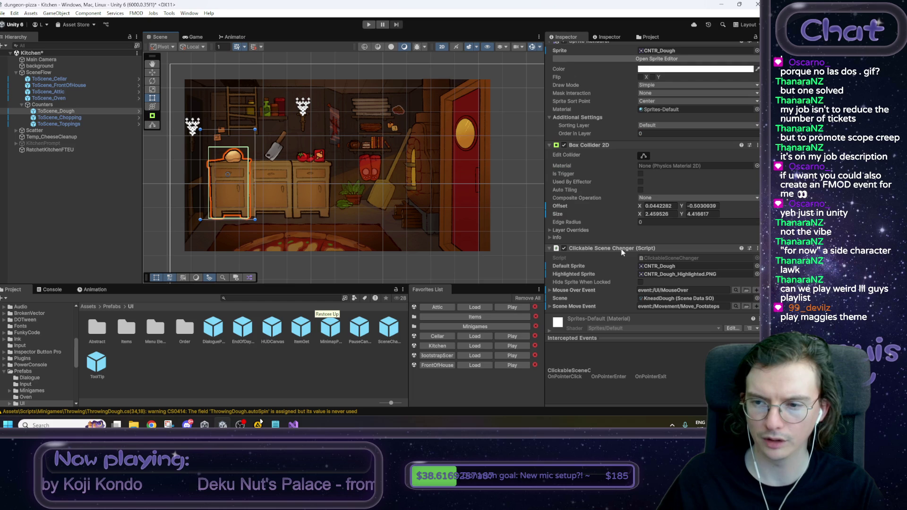
scroll(626, 251, "down", 1)
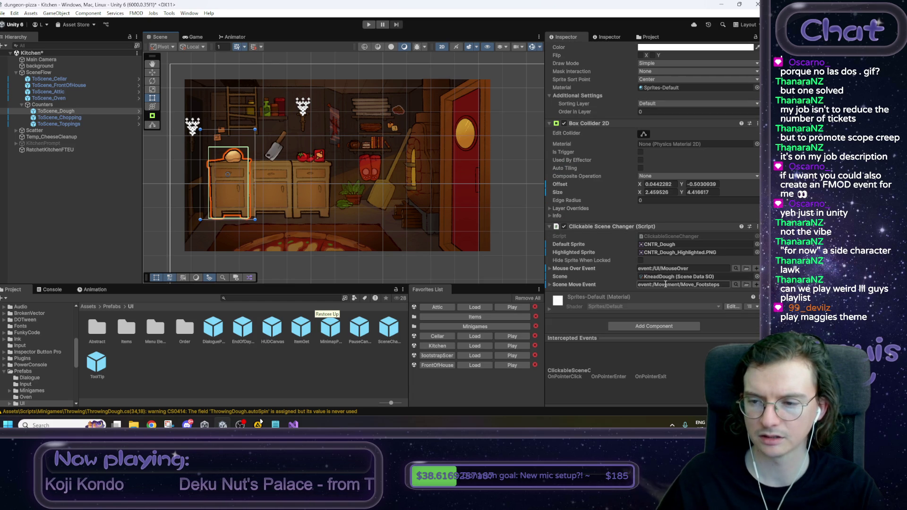
left_click(665, 236)
double_click(664, 236)
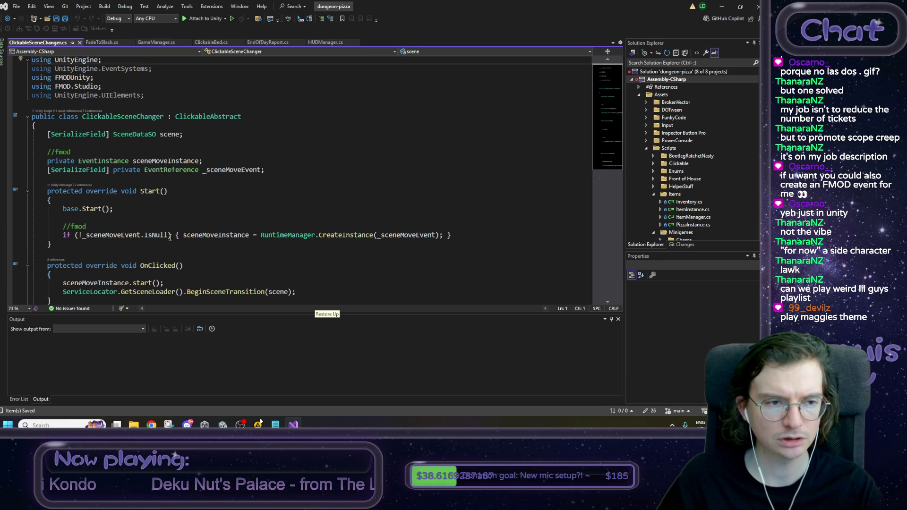
Step: Copy the three FMOD field lines from ClickableSceneChanger.cs and paste them below fadeObj in EndOfDayReport.cs
mouse_move(265, 169)
left_mouse_down()
mouse_move(42, 162)
mouse_move(36, 154)
left_mouse_up()
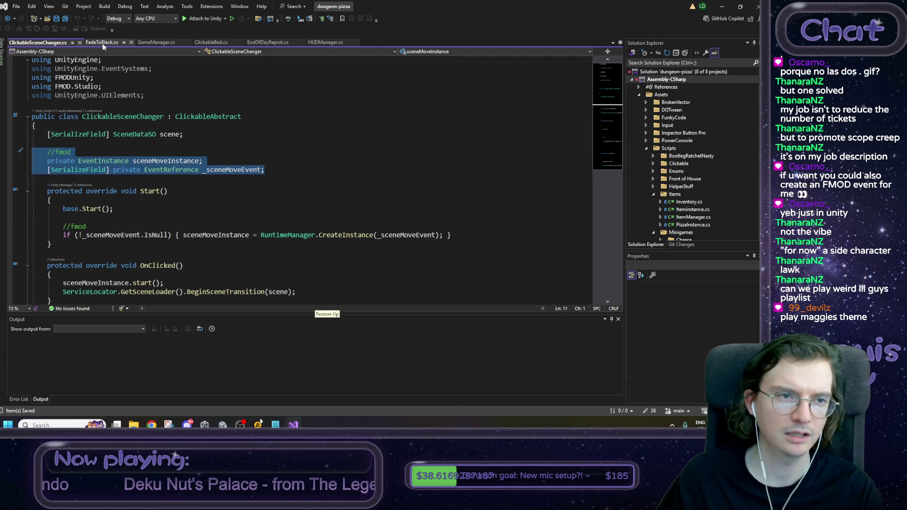
left_click(268, 42)
left_click_drag(106, 41, 100, 45)
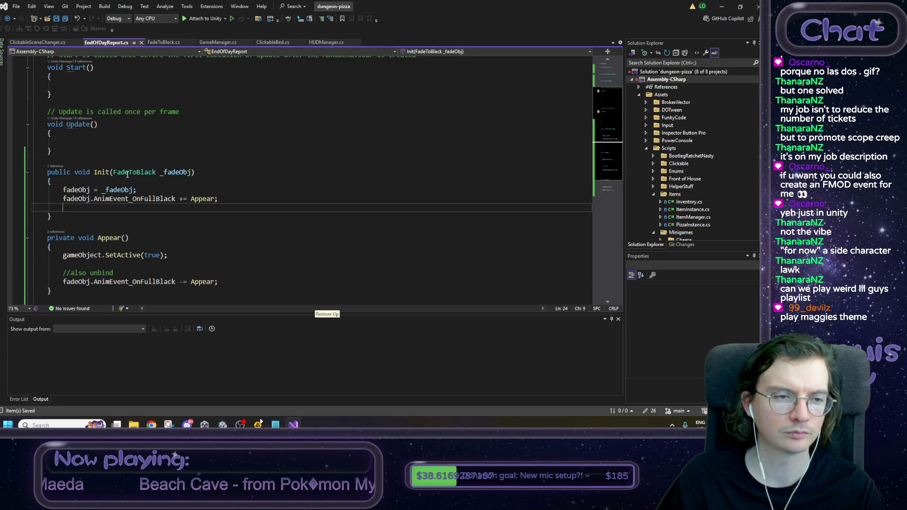
scroll(127, 174, "up", 3)
left_click(187, 106)
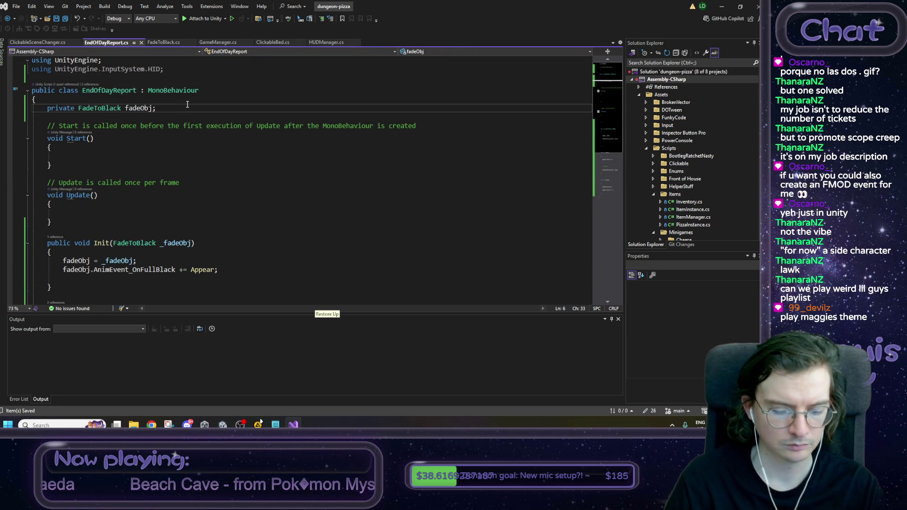
key("ctrl+v")
scroll(187, 104, "down", 1)
left_click(187, 105)
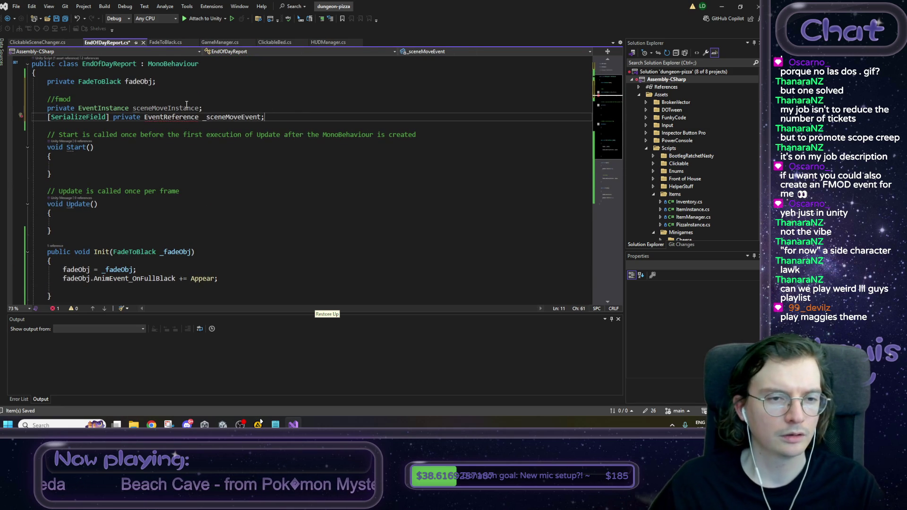
scroll(260, 76, "up", 2)
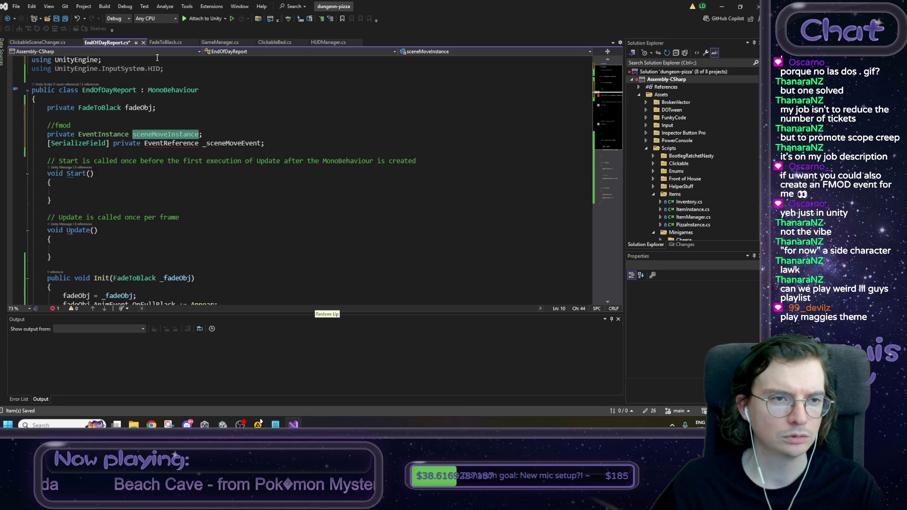
Step: Replace 'using UnityEngine.InputSystem.HID;' with the copied FMODUnity and FMOD.Studio using lines
left_click(58, 43)
left_click_drag(116, 86, 32, 77)
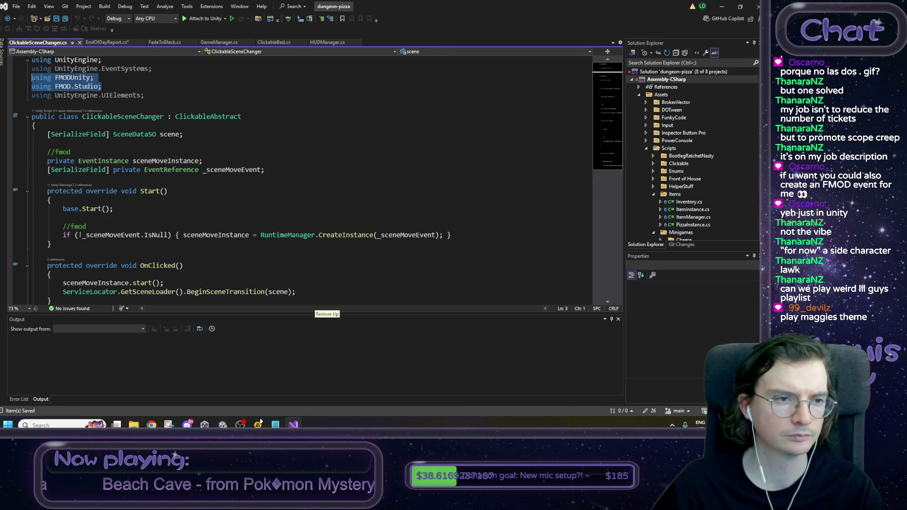
left_click(165, 43)
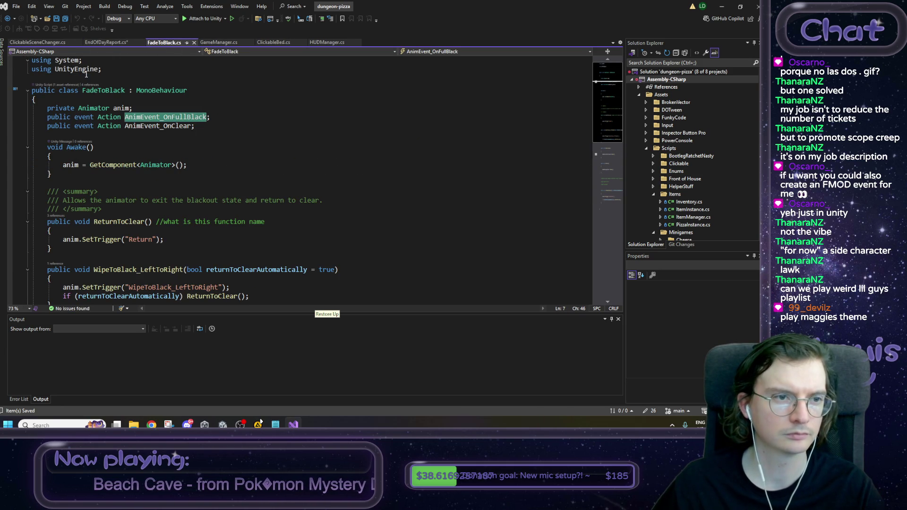
left_click(105, 43)
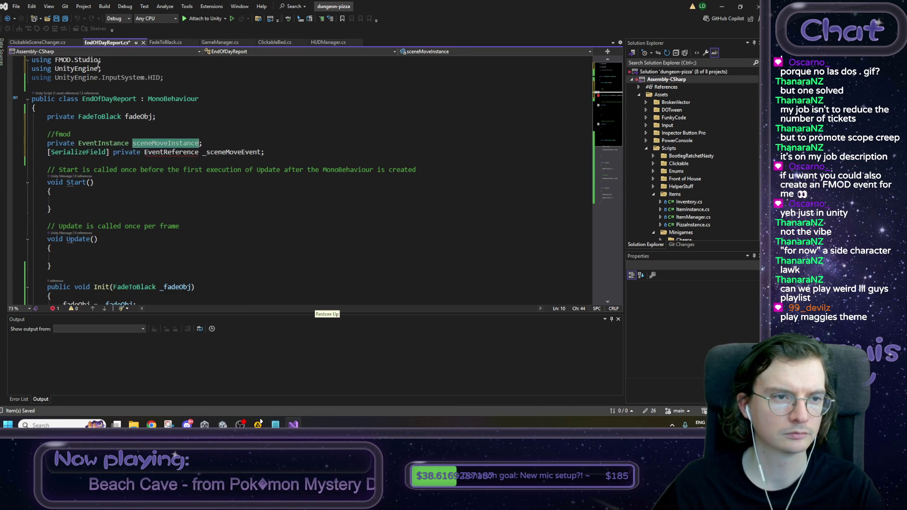
left_click(178, 77)
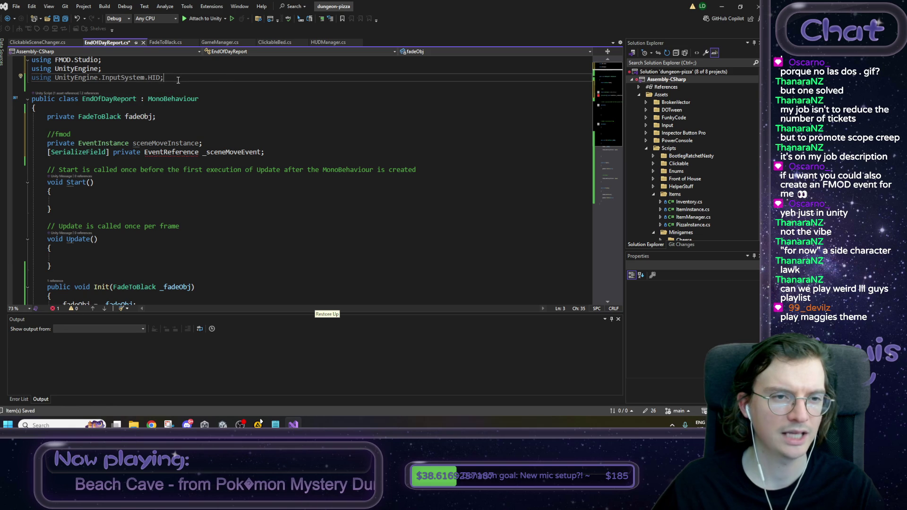
key("shift+Home")
key("BackSpace")
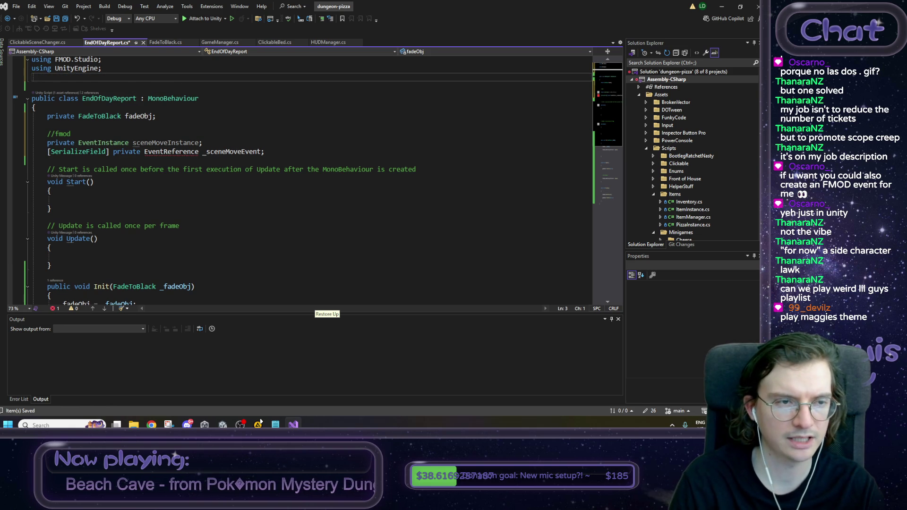
type("using FMODUnity; using FMOD.Studio;")
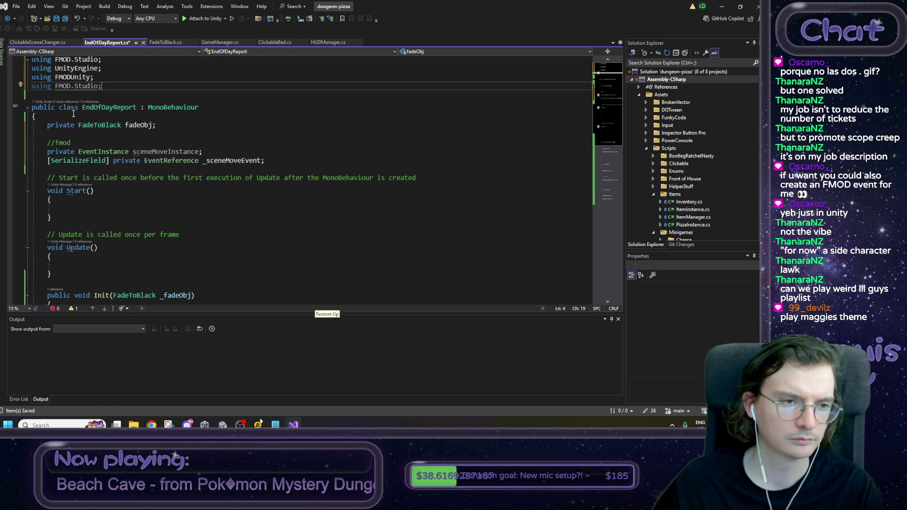
Step: Rename the FMOD fields to sleepStingerInstance and _sleepStingerEvent and save EndOfDayReport.cs
double_click(174, 151)
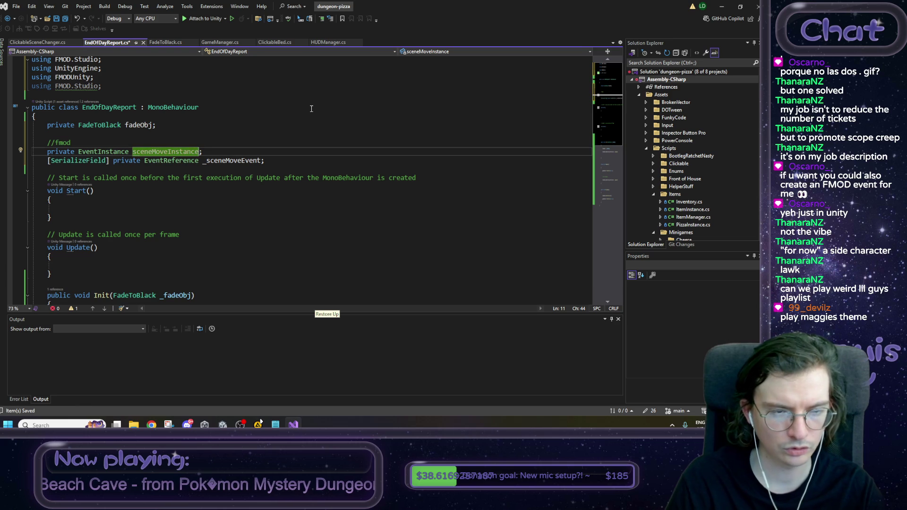
key("BackSpace")
key("BackSpace")
key("BackSpace")
type("sleep")
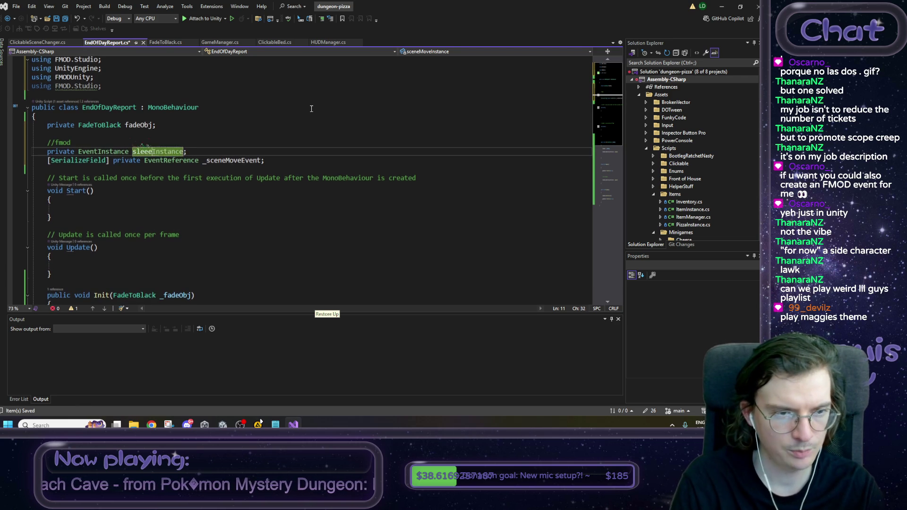
type("Stinger")
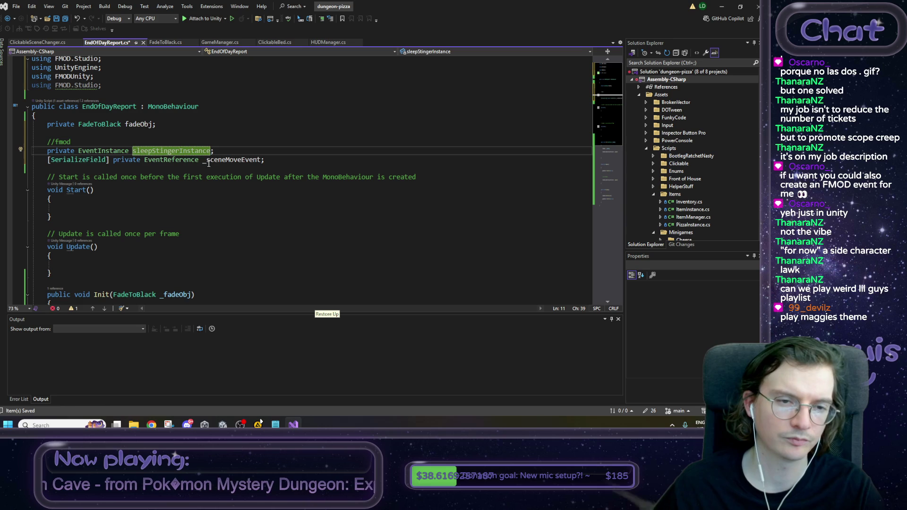
left_click(244, 160)
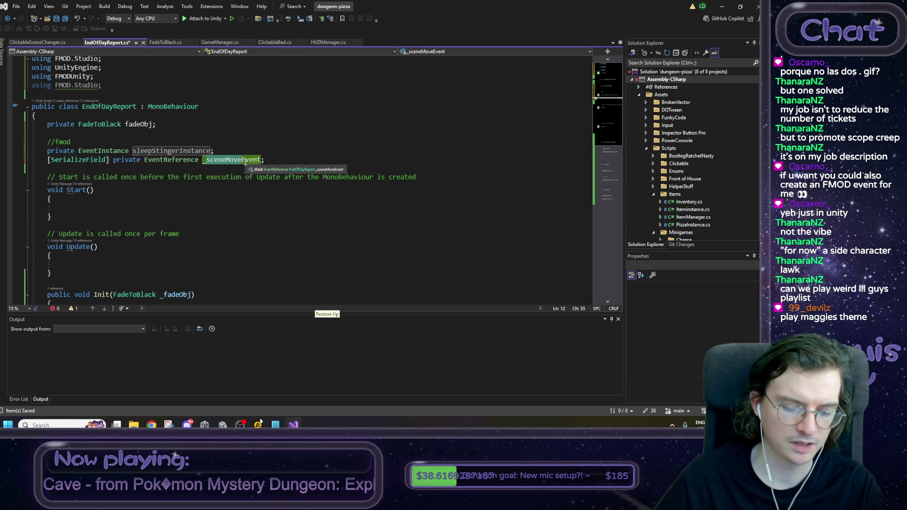
key("BackSpace")
key("BackSpace")
key("BackSpace")
type("sleepStinger")
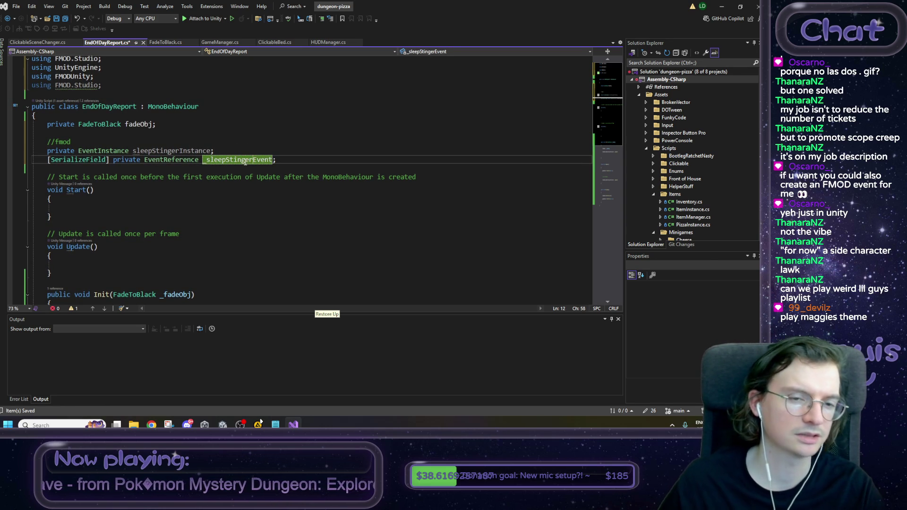
key("ctrl+s")
Step: Compare against ClickableSceneChanger.cs's FMOD instance-creation code in Start
left_click(34, 42)
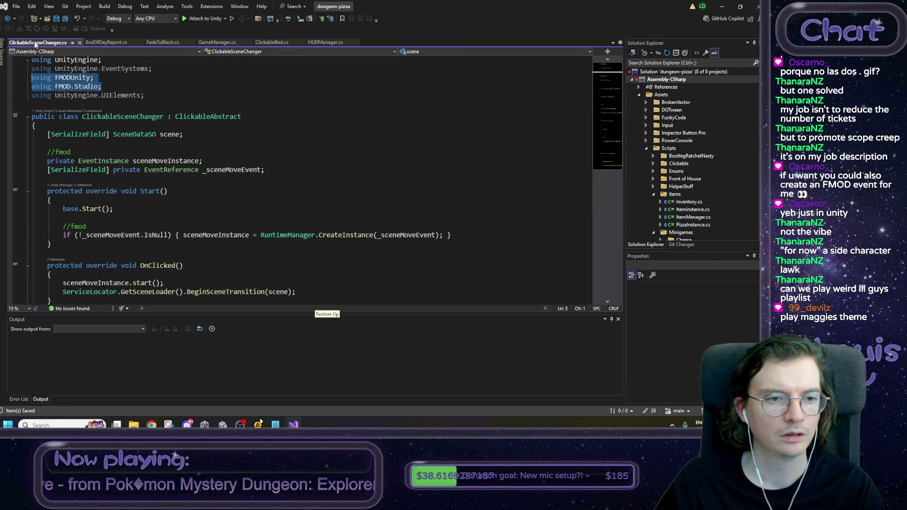
double_click(165, 161)
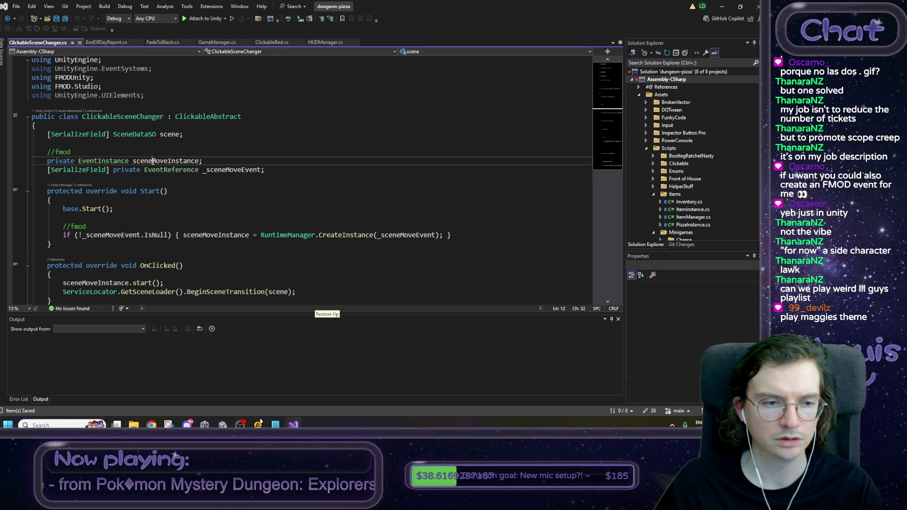
left_click(453, 234)
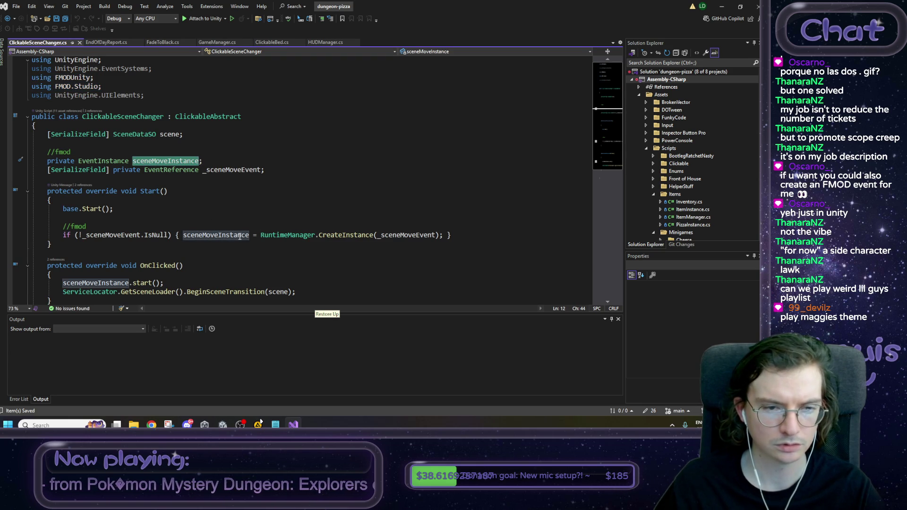
left_click_drag(452, 234, 64, 227)
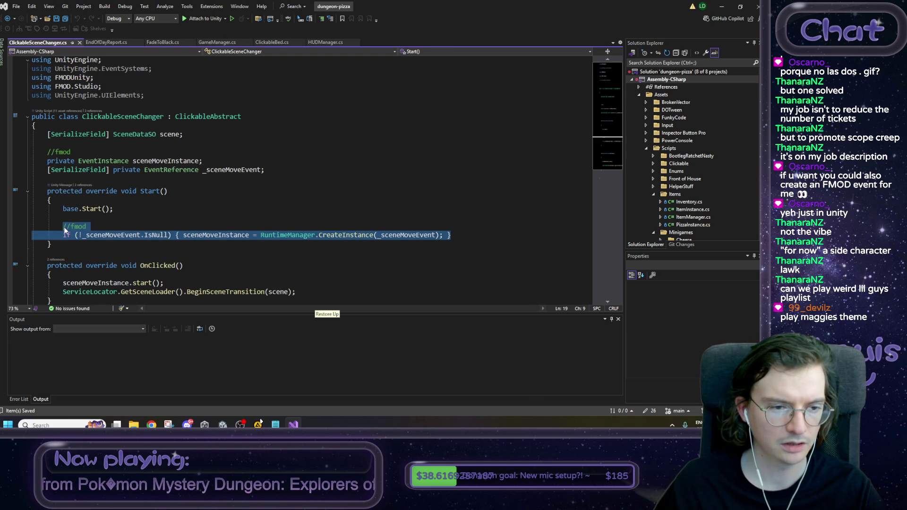
scroll(128, 222, "down", 1)
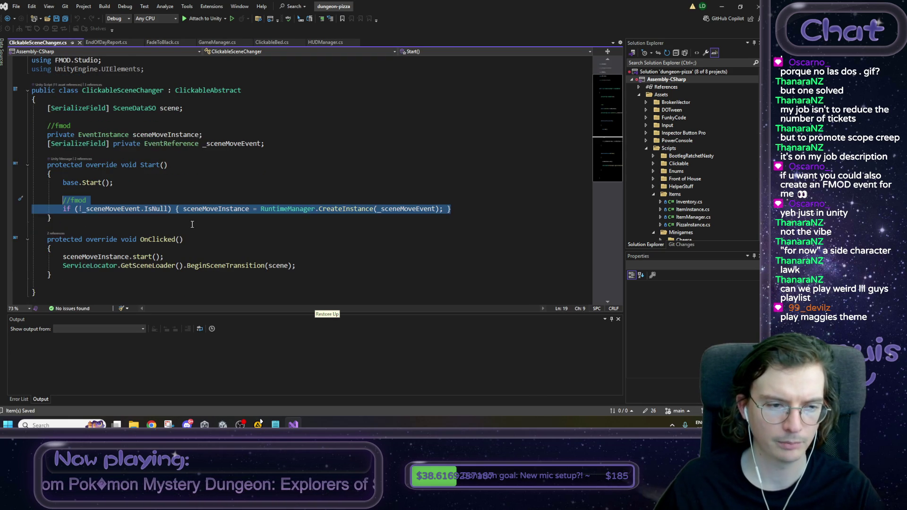
left_click(112, 41)
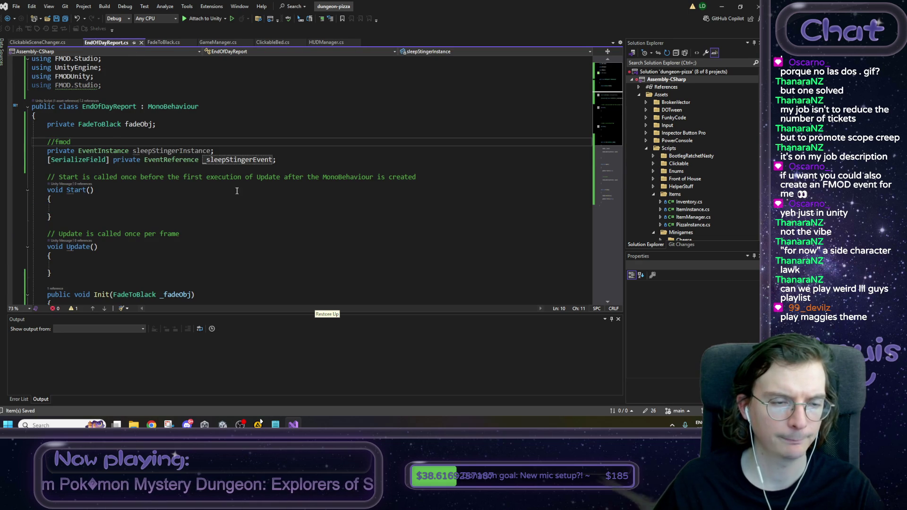
left_click(38, 44)
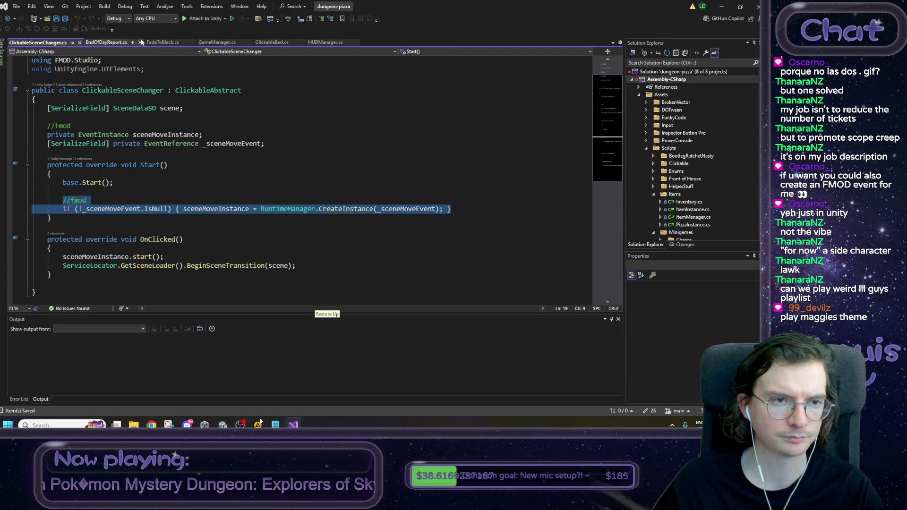
left_click(113, 42)
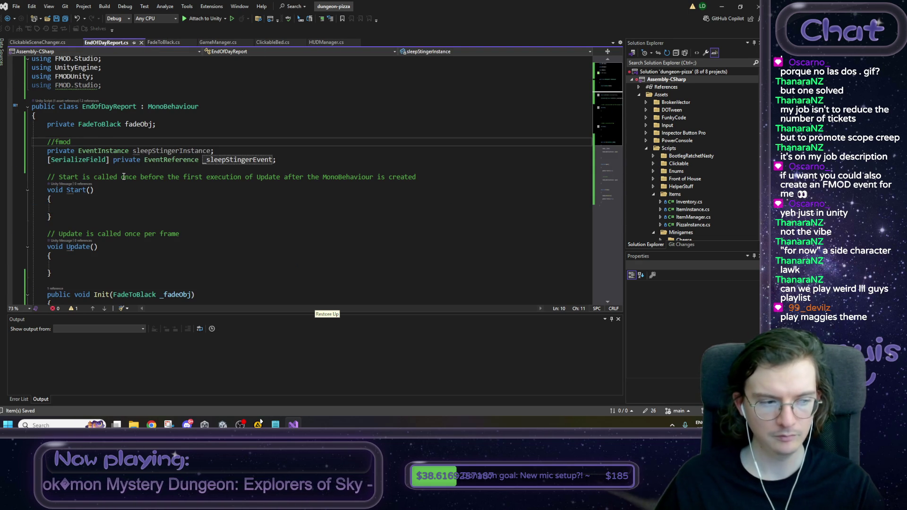
double_click(108, 124)
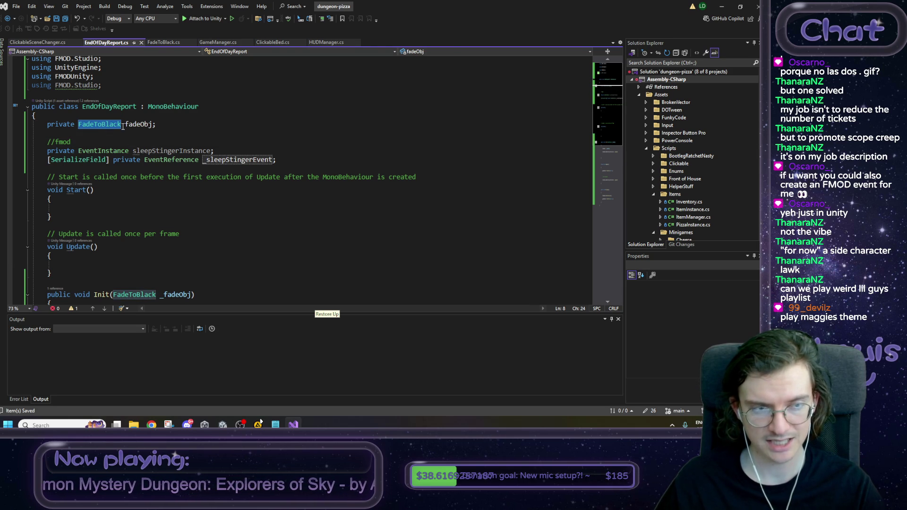
left_click(326, 161)
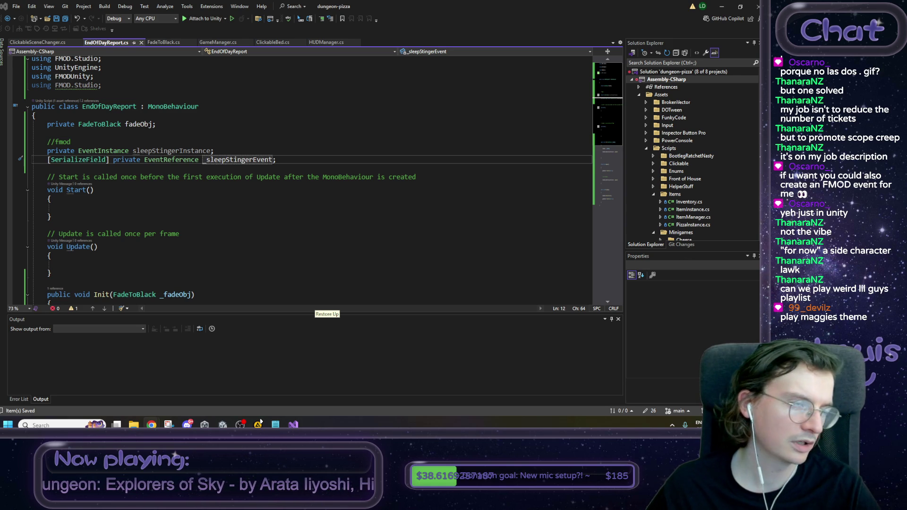
key("alt+Tab")
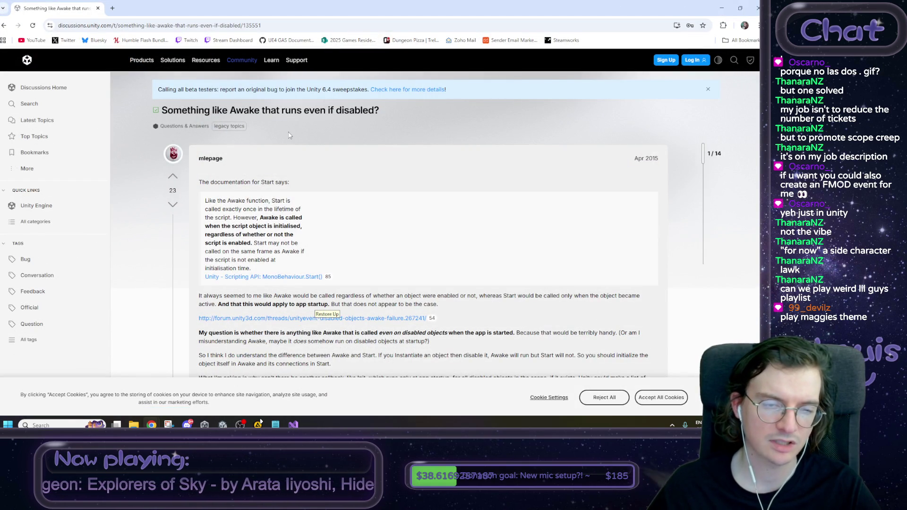
Step: Read the forum answers on constructors for disabled GameObjects and the mute-button comment
scroll(286, 159, "down", 5)
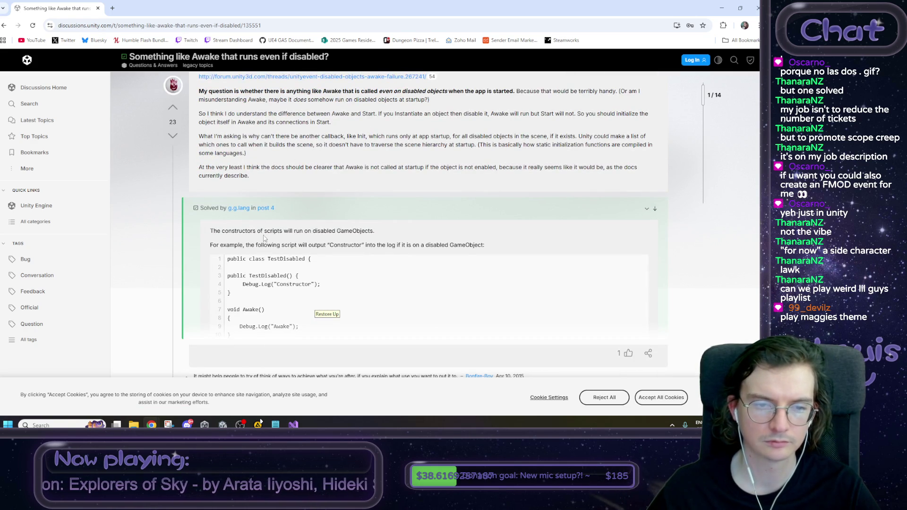
left_click_drag(222, 231, 403, 235)
left_click(403, 234)
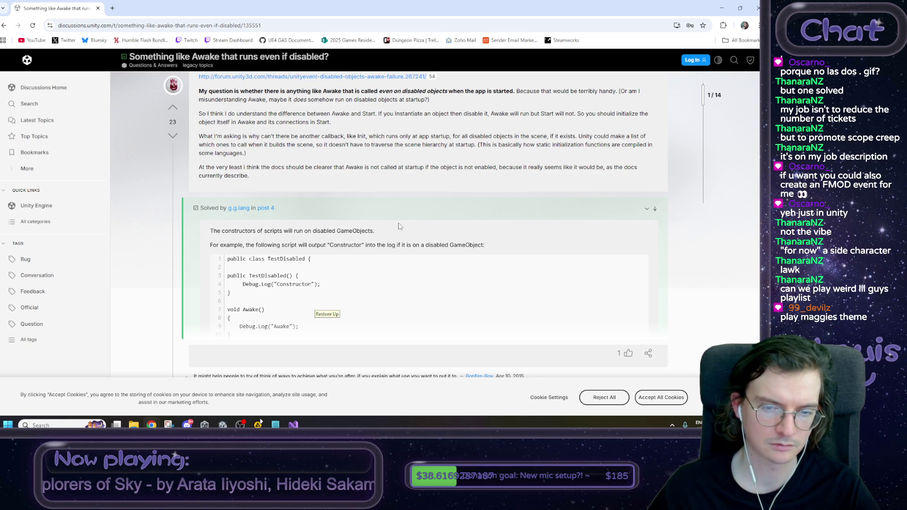
scroll(398, 226, "down", 1)
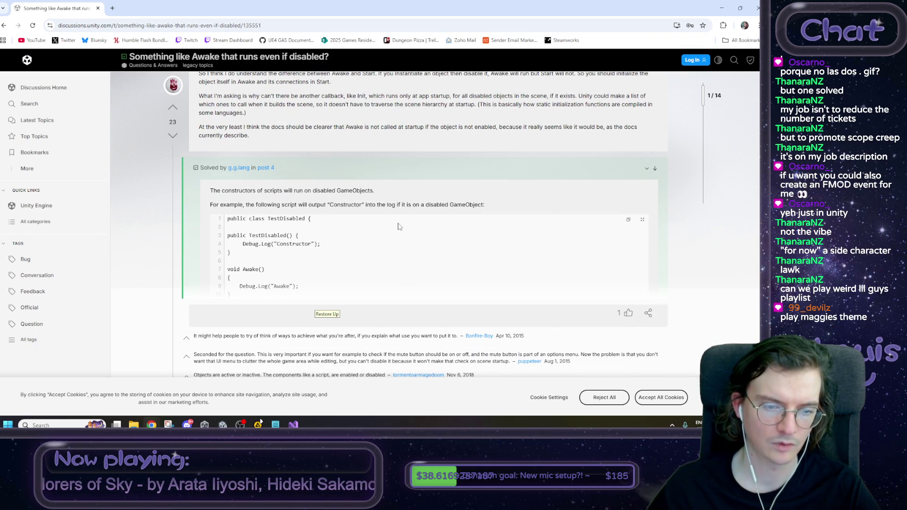
scroll(398, 226, "down", 2)
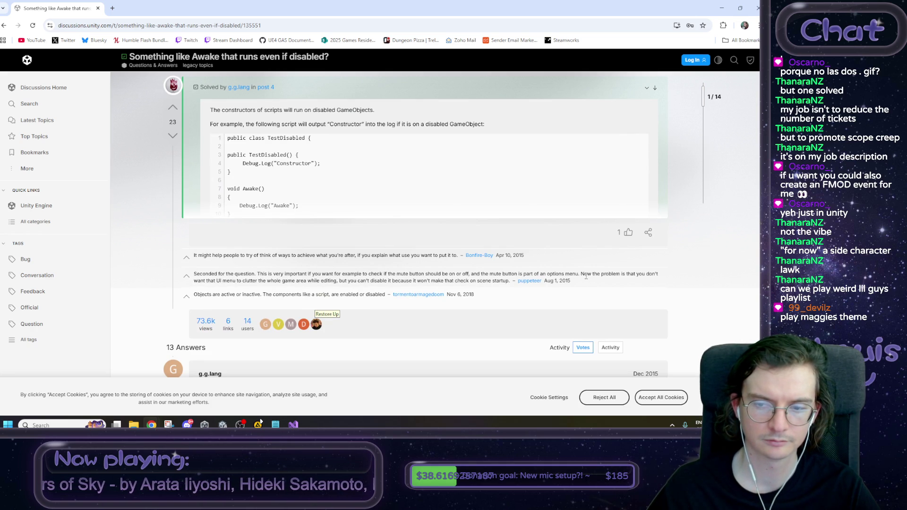
mouse_move(581, 274)
left_mouse_down()
mouse_move(192, 274)
mouse_move(567, 274)
mouse_move(343, 255)
mouse_move(192, 274)
left_mouse_up()
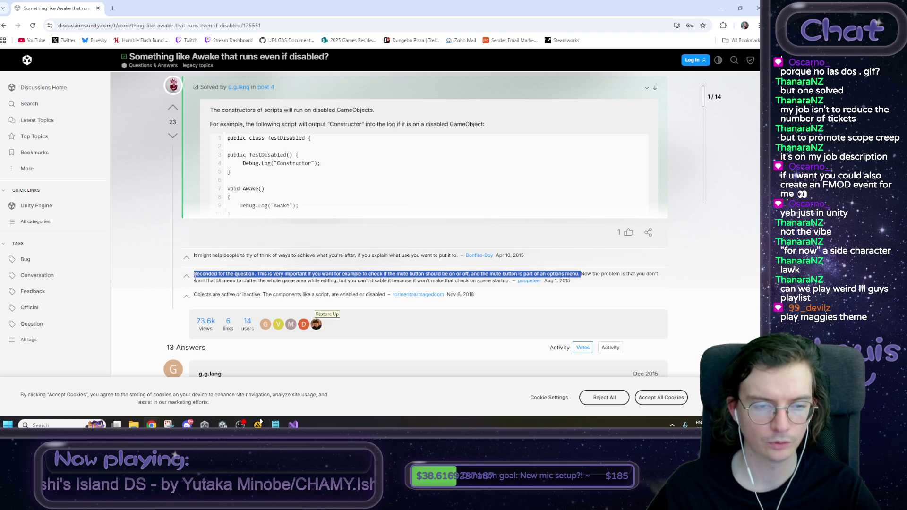
left_click(194, 277)
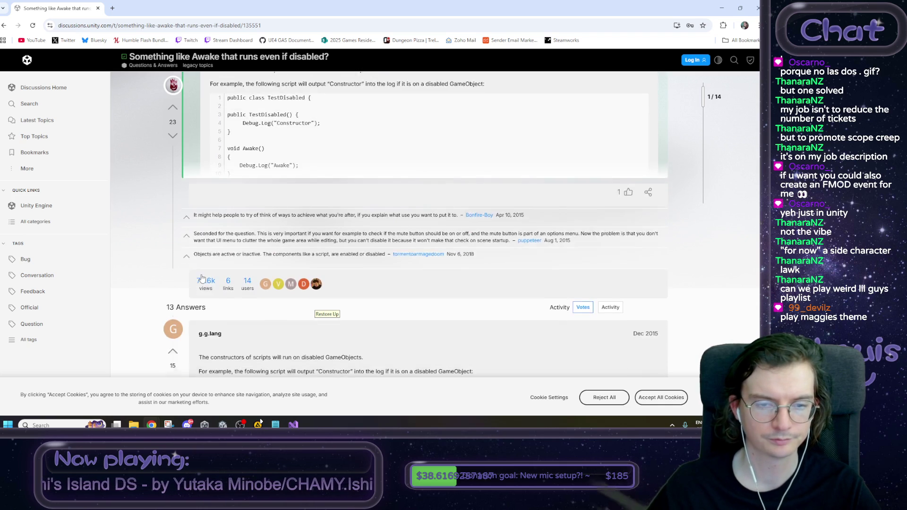
Step: Read the comments on erratic editor-time runs and why MonoBehaviour constructors are unsafe
scroll(201, 277, "down", 2)
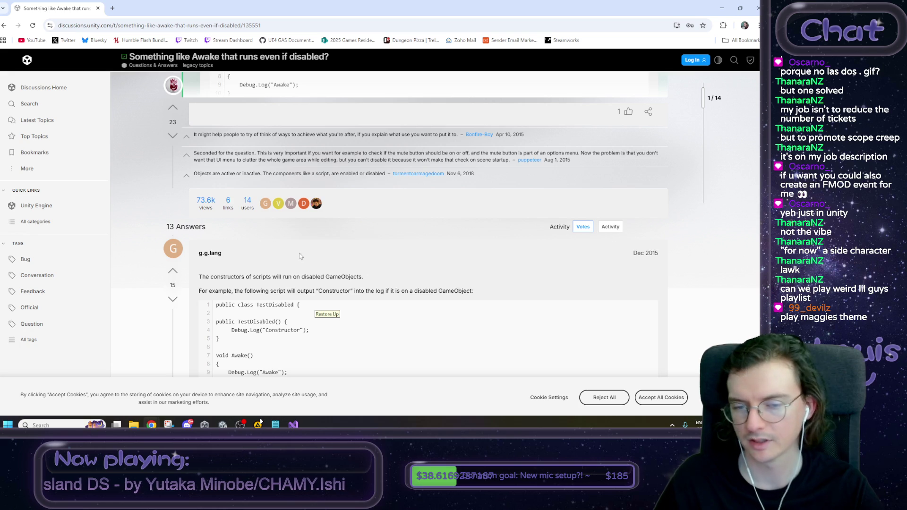
scroll(296, 257, "down", 3)
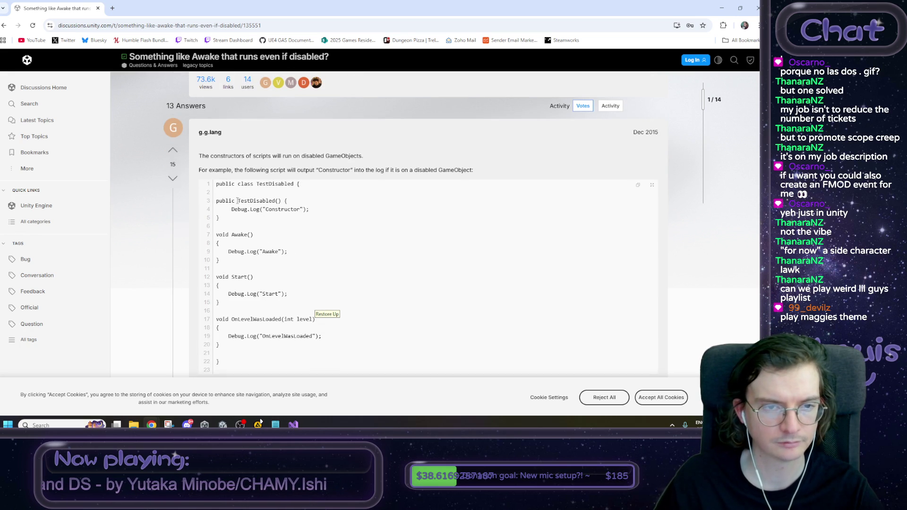
scroll(252, 192, "down", 3)
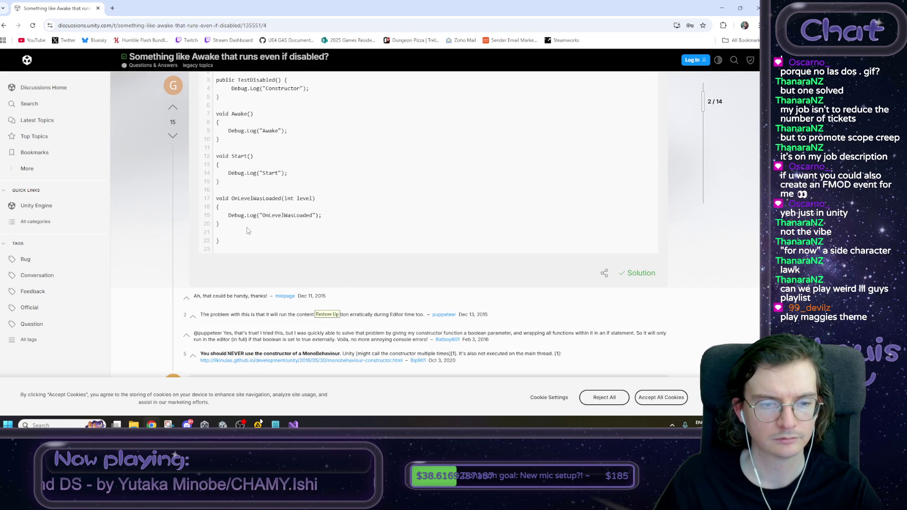
scroll(248, 231, "down", 1)
left_click_drag(210, 274, 250, 274)
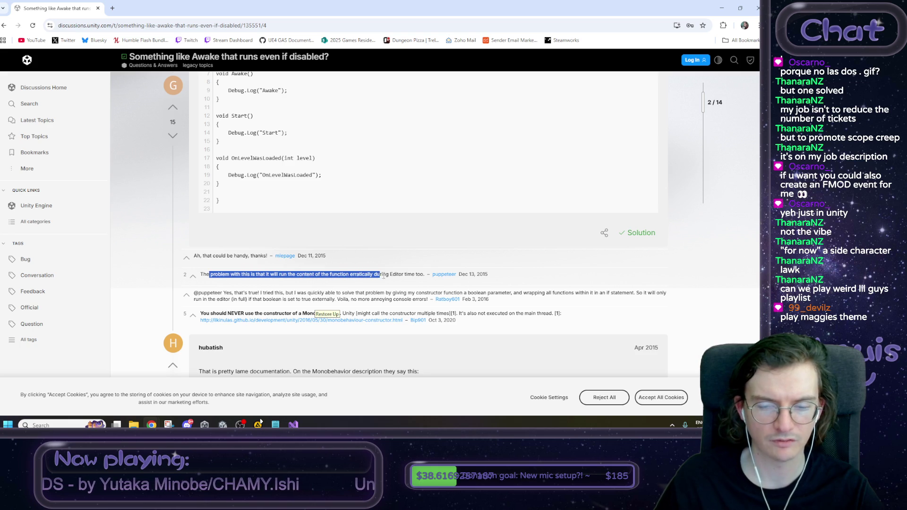
left_click_drag(402, 276, 424, 275)
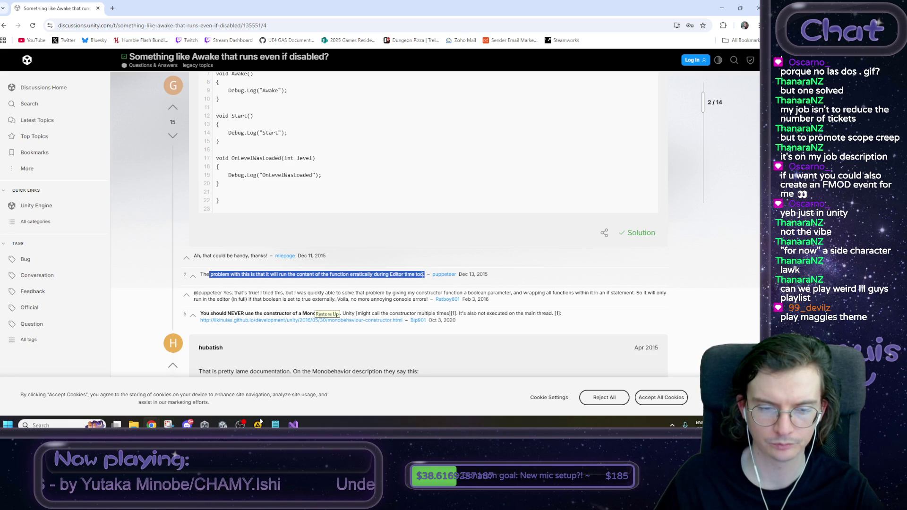
left_click(314, 276)
scroll(296, 281, "down", 1)
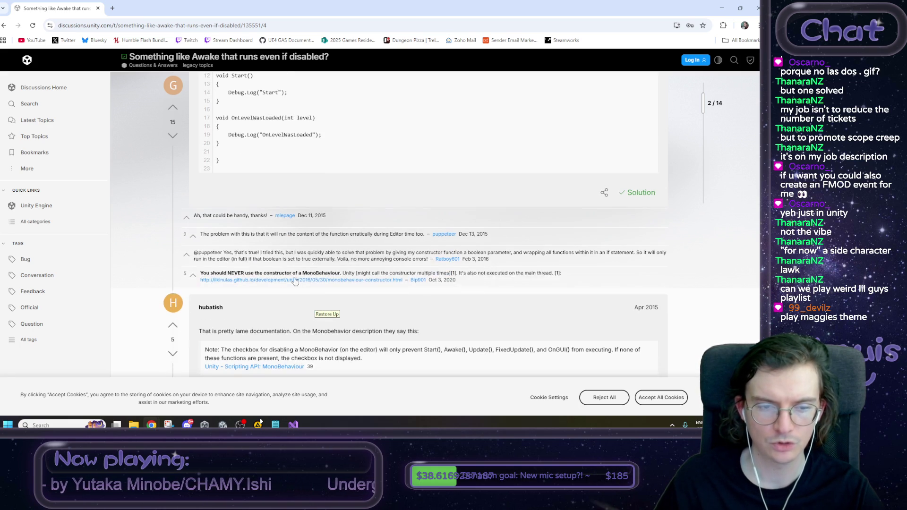
left_click_drag(246, 273, 338, 275)
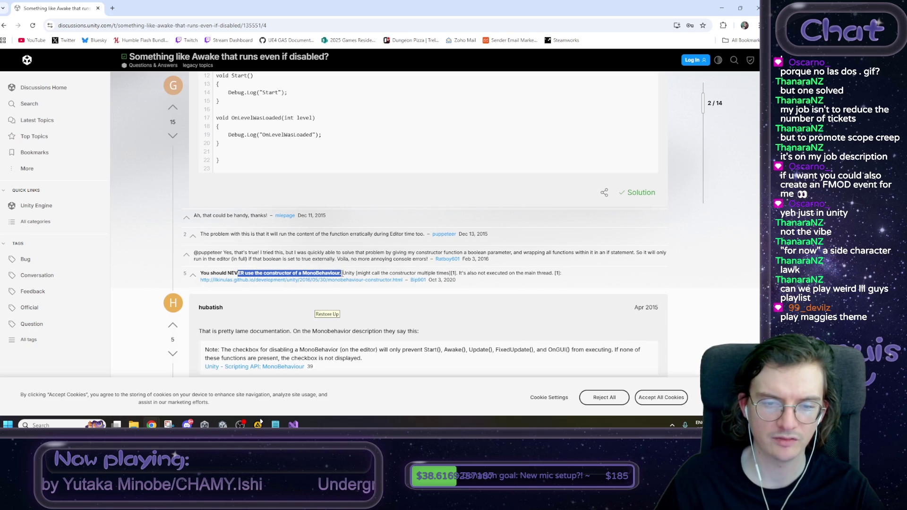
left_click(344, 274)
left_click_drag(525, 273, 329, 273)
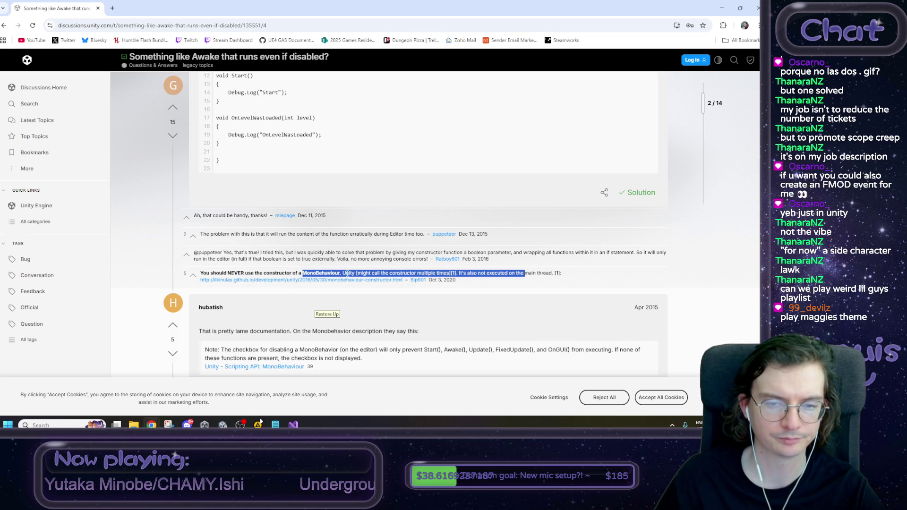
left_click(347, 274)
Step: Read the notes on the disabling checkbox, enabled versus disabled objects, and OnLevelWasLoaded
scroll(345, 273, "down", 4)
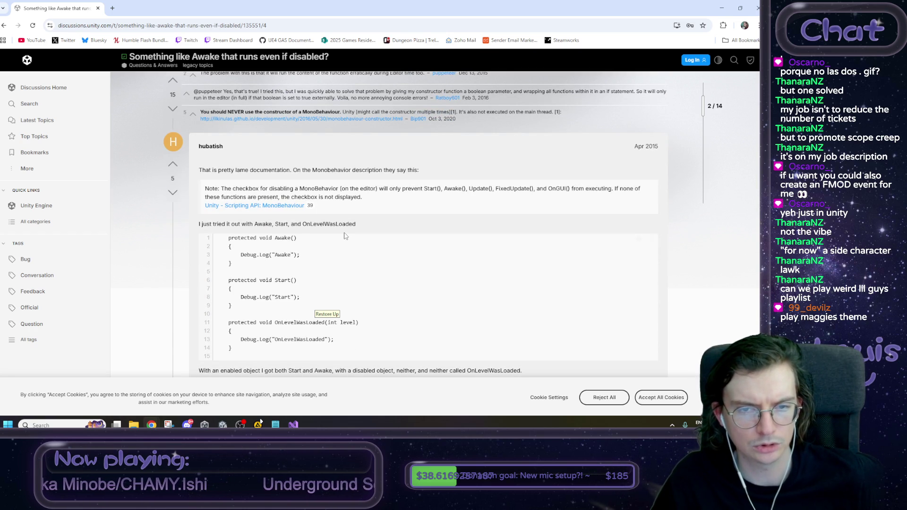
left_click_drag(252, 188, 532, 183)
left_click(372, 200)
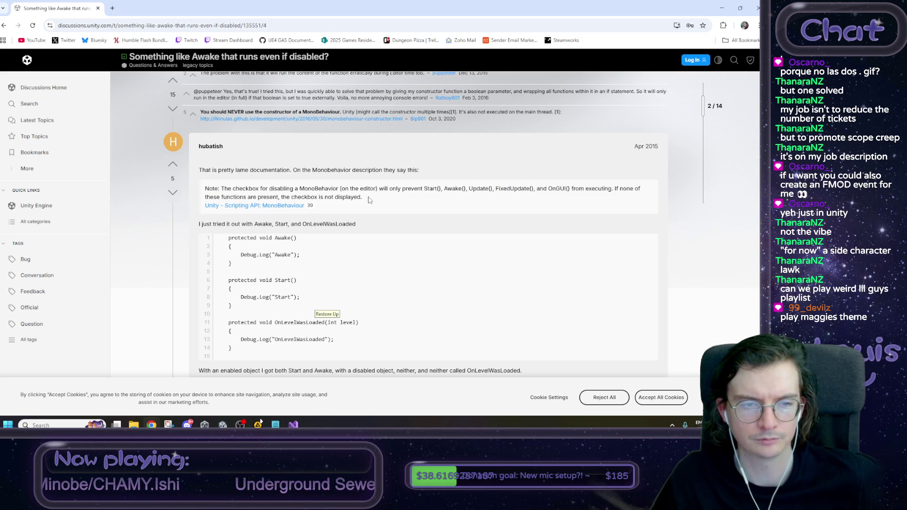
scroll(369, 201, "down", 1)
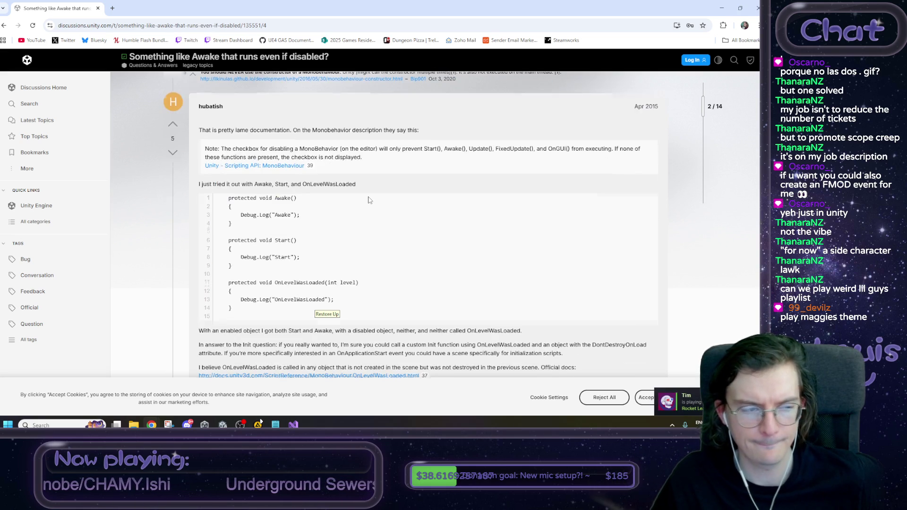
scroll(369, 200, "down", 1)
scroll(369, 200, "down", 1)
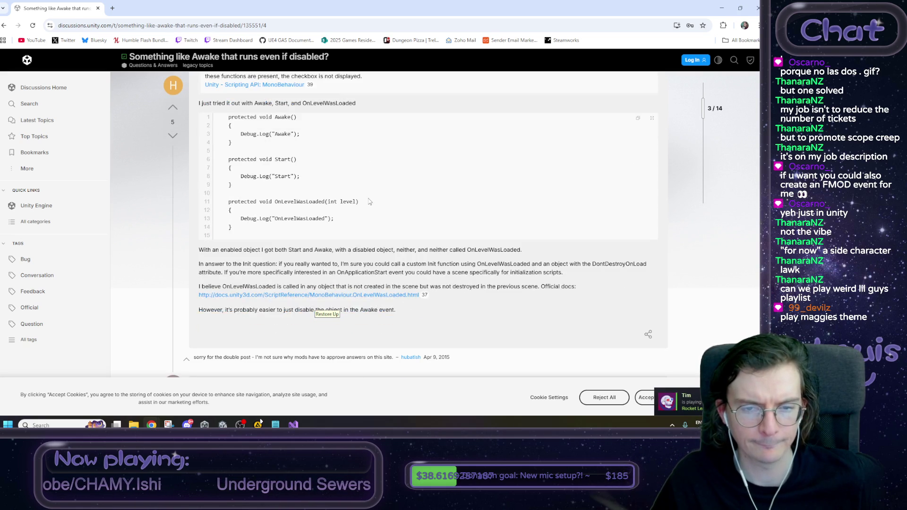
mouse_move(208, 257)
left_mouse_down()
mouse_move(263, 265)
mouse_move(308, 250)
left_mouse_up()
left_click_drag(394, 246, 531, 254)
left_click(522, 253)
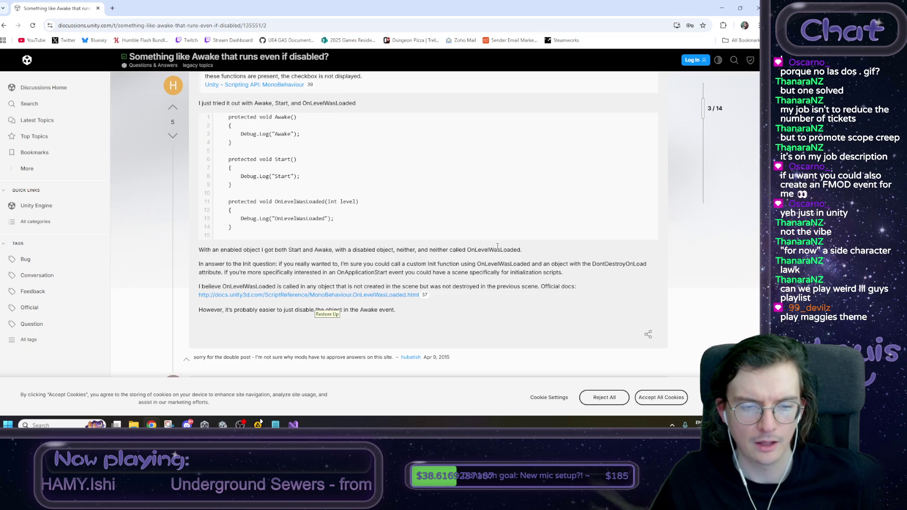
Step: Read the wrapper GameObject workaround, then minimize Chrome to return to Visual Studio
scroll(498, 247, "down", 3)
scroll(497, 250, "down", 1)
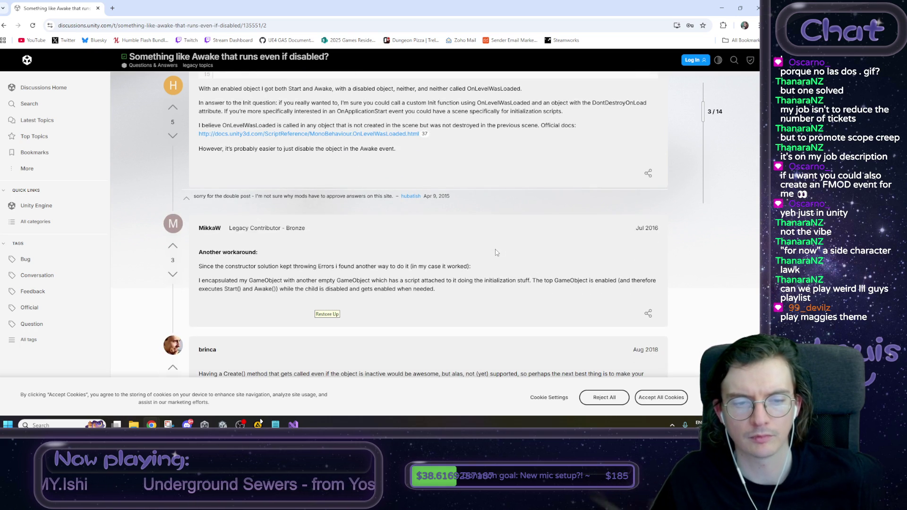
scroll(496, 253, "down", 1)
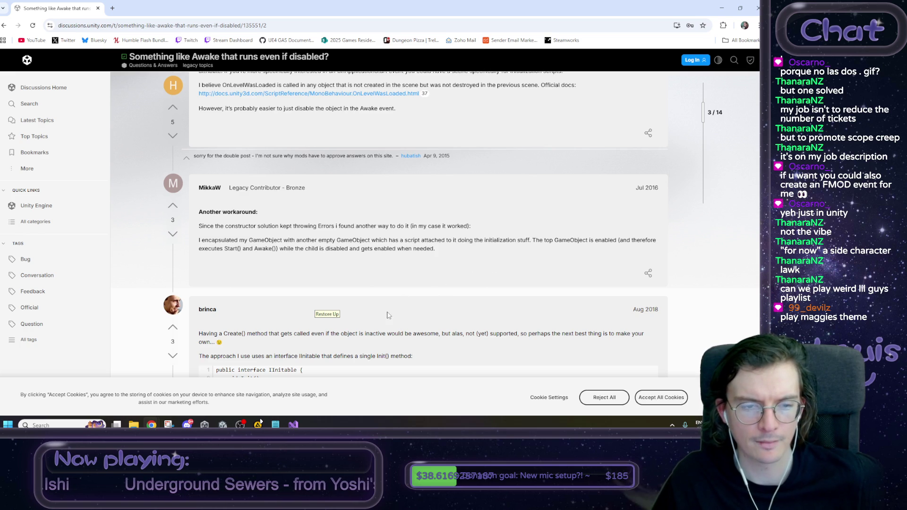
scroll(397, 301, "down", 1)
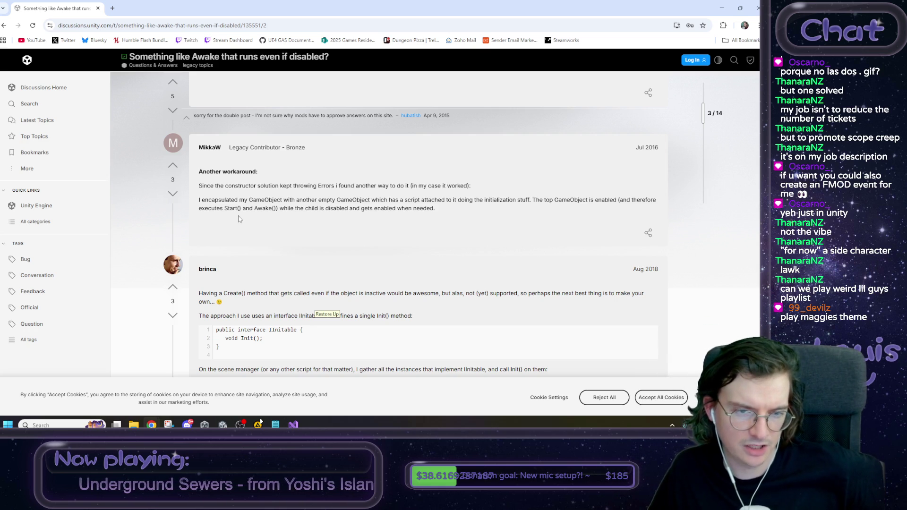
left_click_drag(242, 200, 392, 210)
left_click(391, 210)
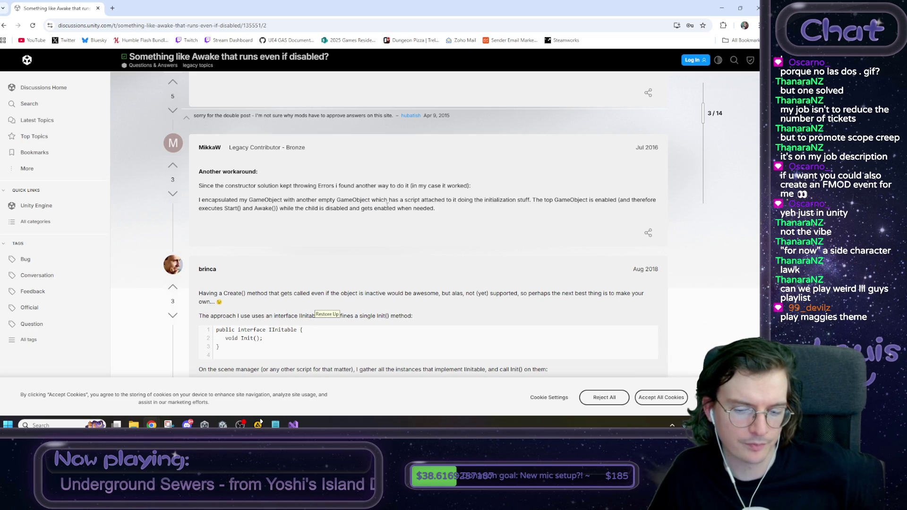
scroll(381, 215, "down", 1)
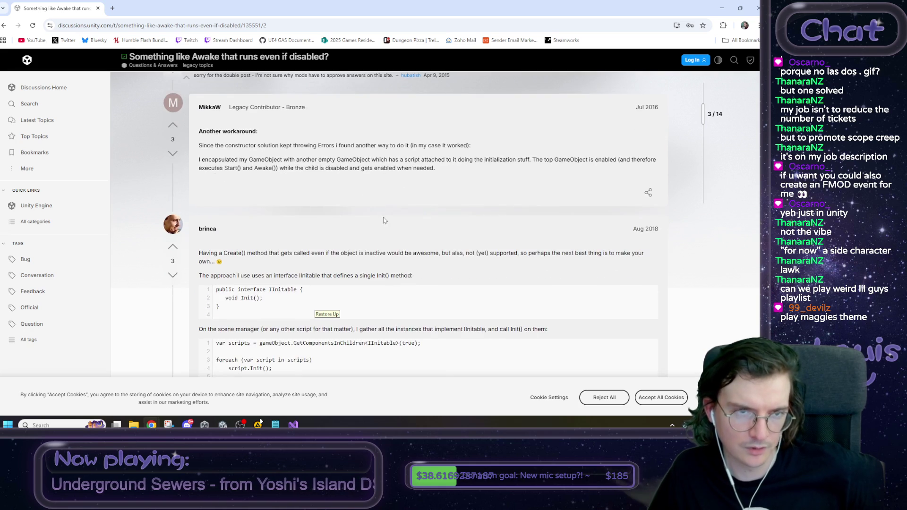
left_click(722, 8)
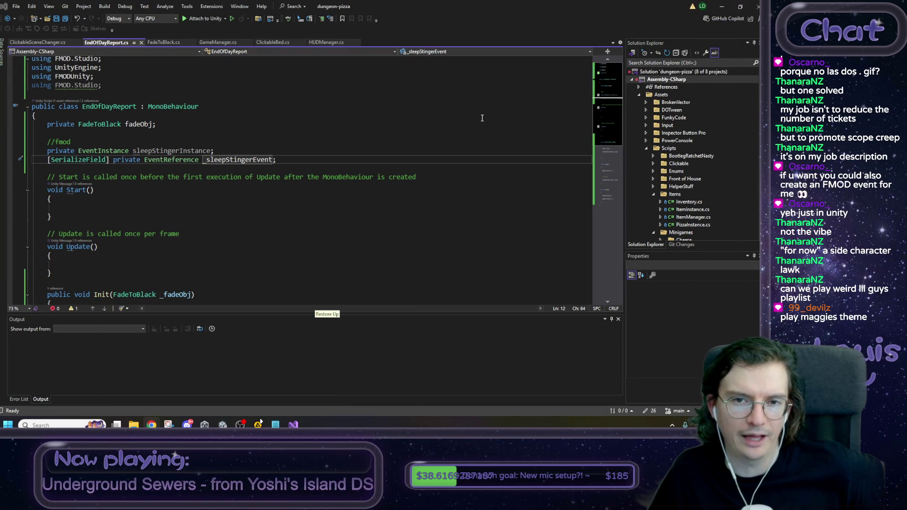
Step: Load the FrontOfHouse scene in place of Kitchen, answer the save prompt, and enter Play mode
left_click(722, 6)
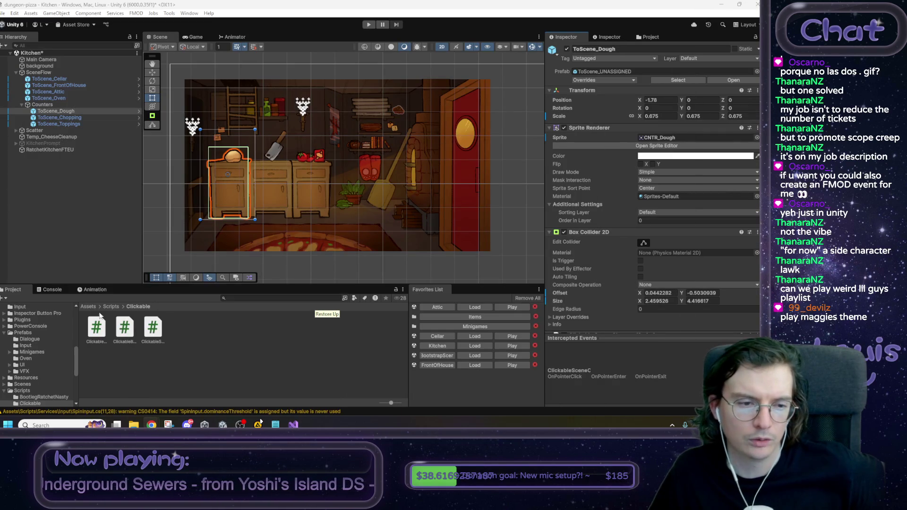
left_click(89, 306)
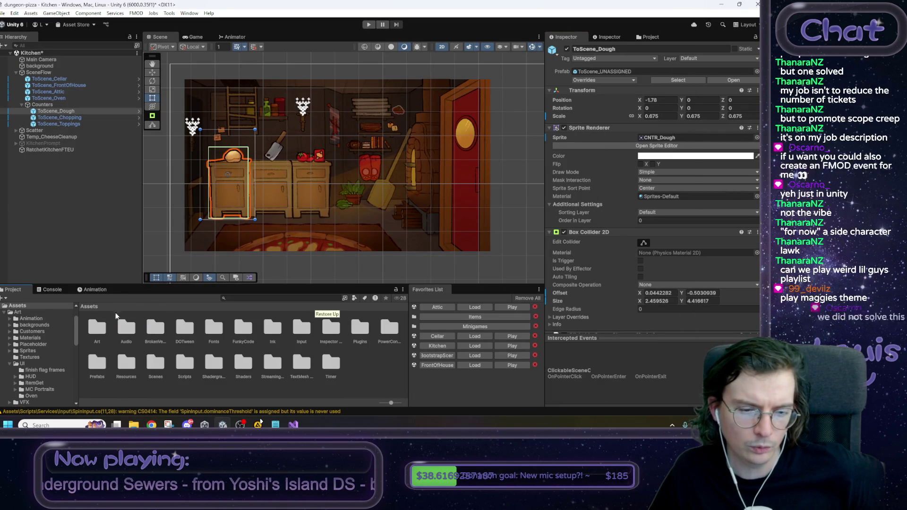
double_click(185, 363)
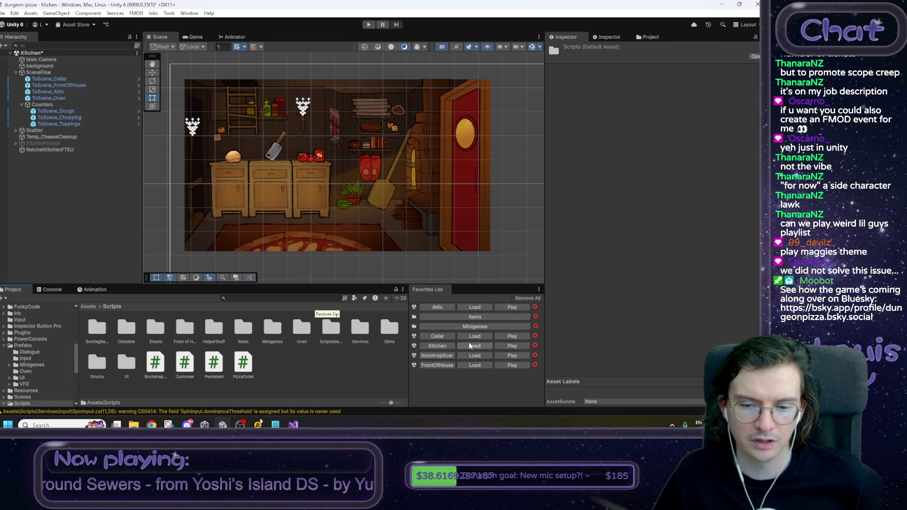
left_click(474, 366)
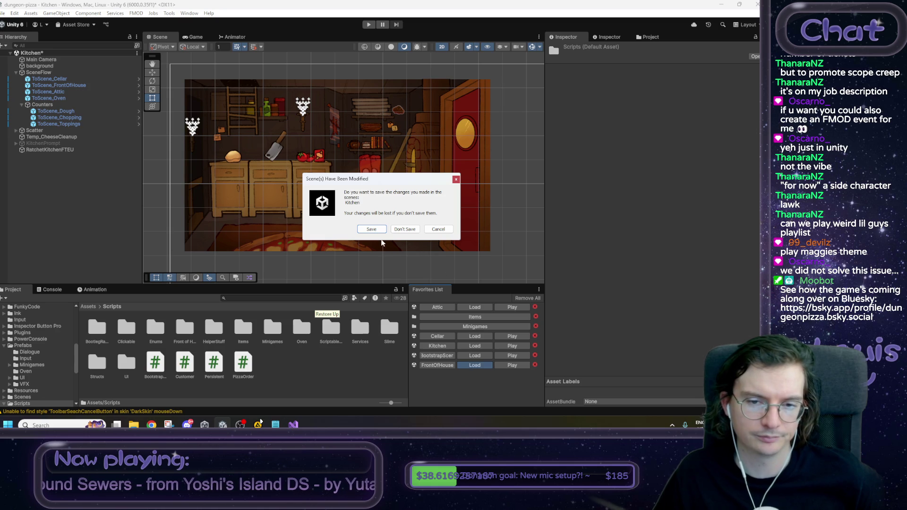
left_click(375, 230)
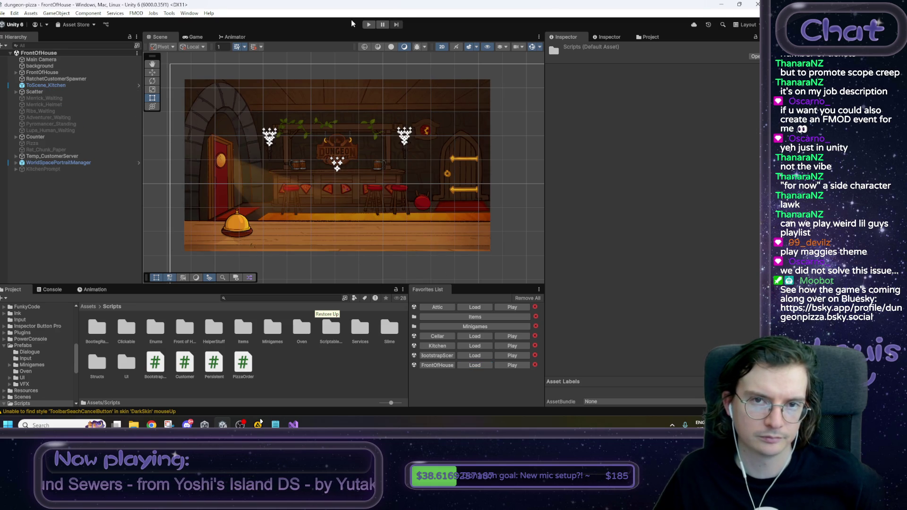
left_click(368, 24)
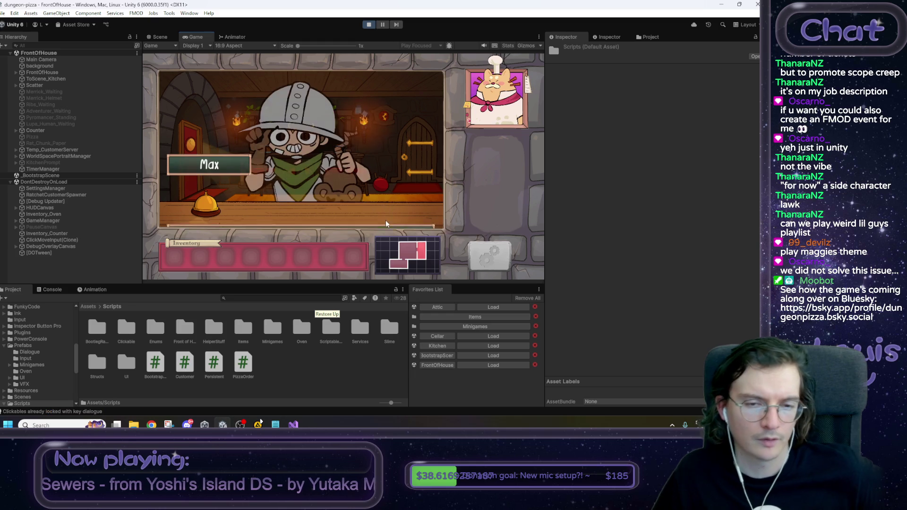
Step: Close the in-game settings and accept Max's pizza order to head to the kitchen
left_click(487, 251)
left_click(460, 80)
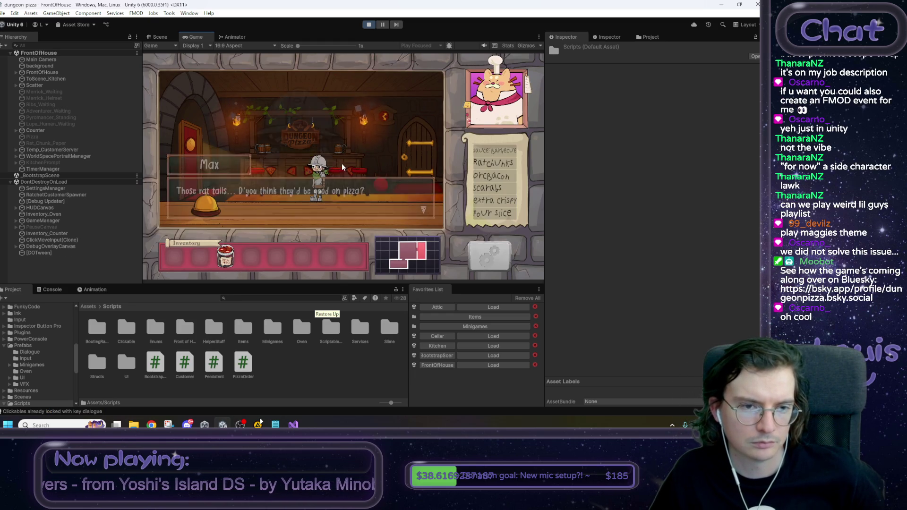
left_click(201, 179)
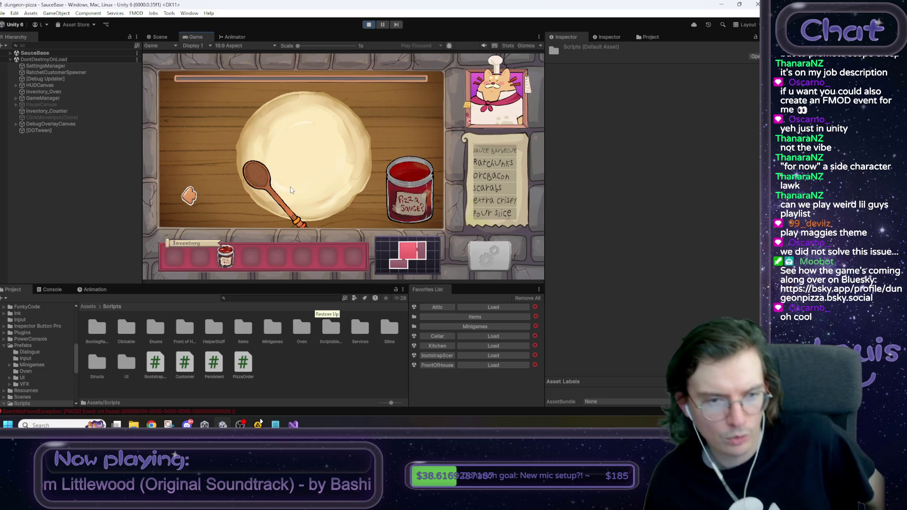
Step: Finish the sauce, cheese and toppings steps with the debug controls and keep the Demo Build Pizza
key("grave")
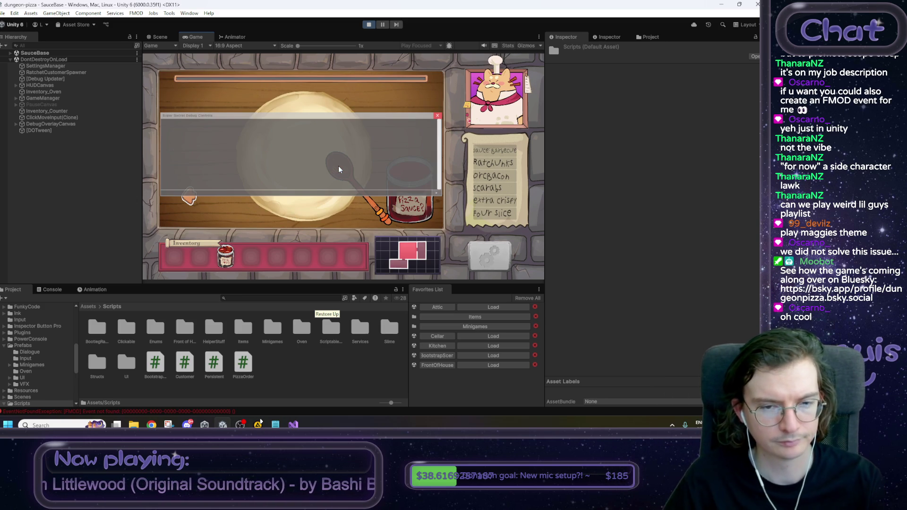
left_click(338, 165)
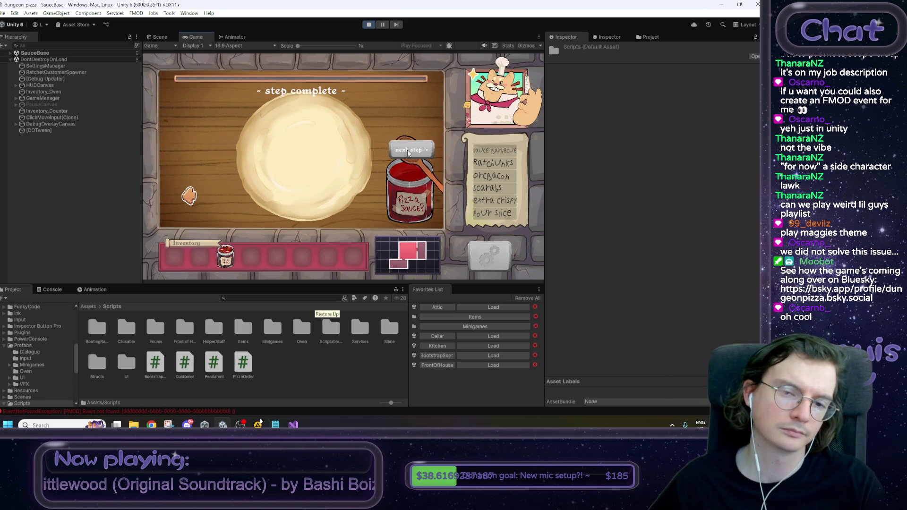
left_click(408, 149)
key("grave")
left_click(407, 149)
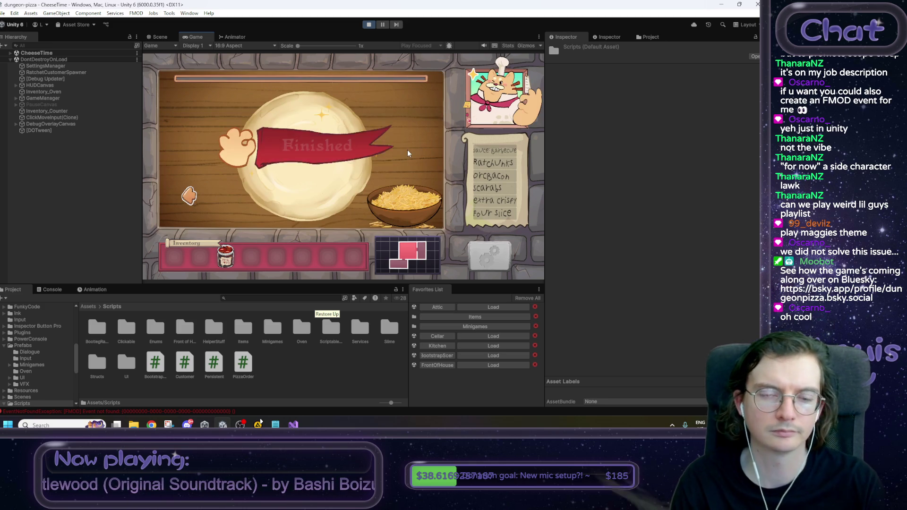
left_click(399, 152)
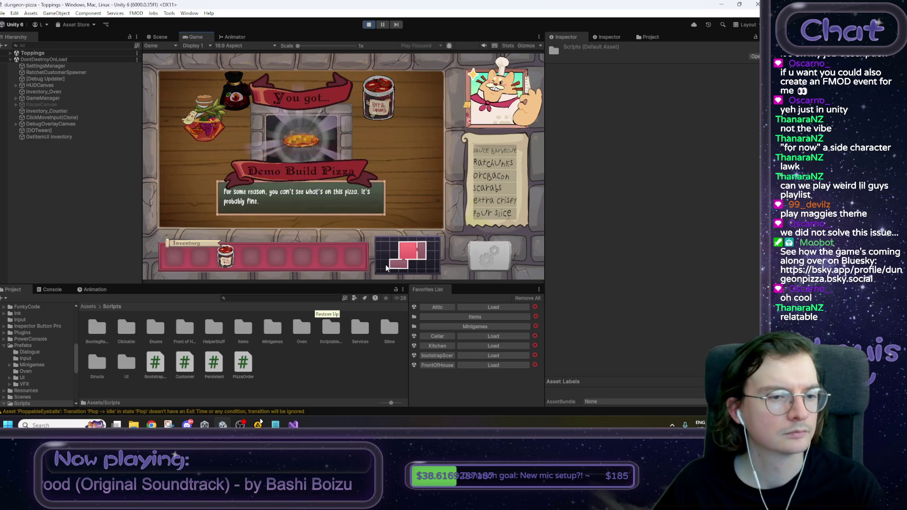
left_click(402, 154)
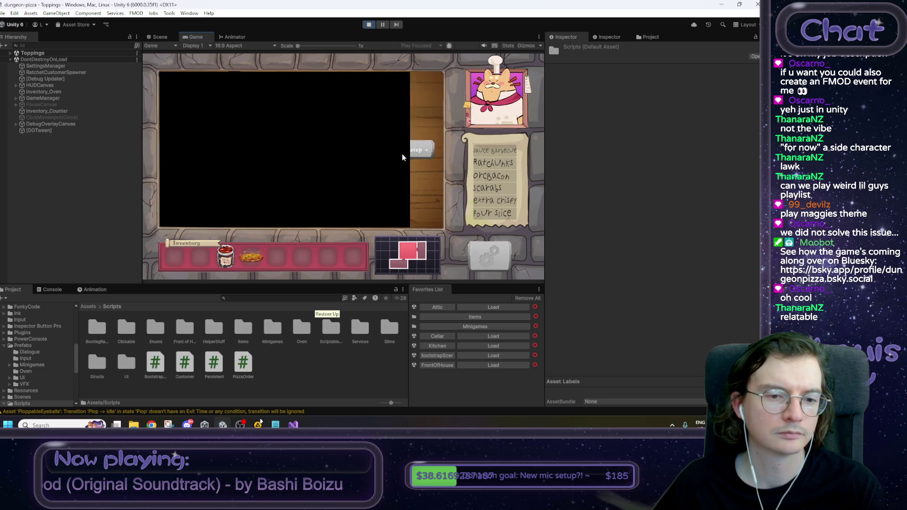
Step: Serve the finished pizza to the knight, reply 'I won't tell', and end the conversation
left_click(418, 177)
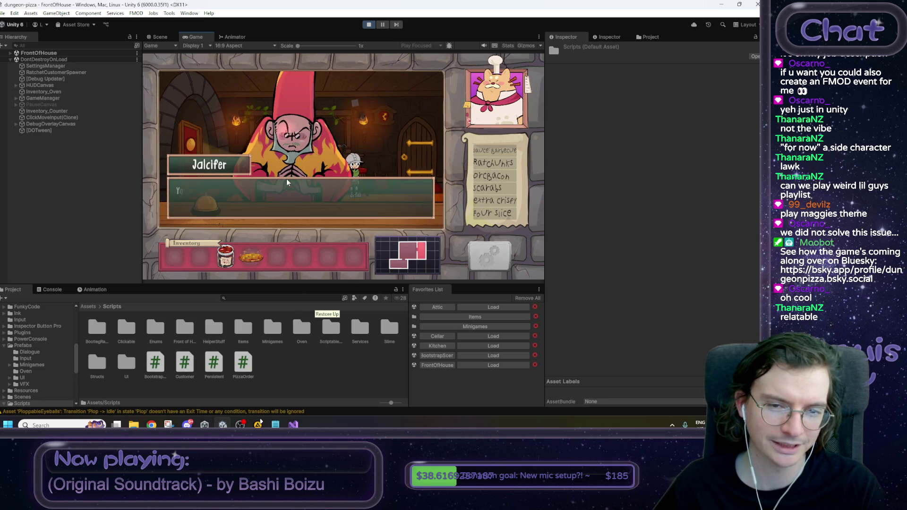
left_click(287, 178)
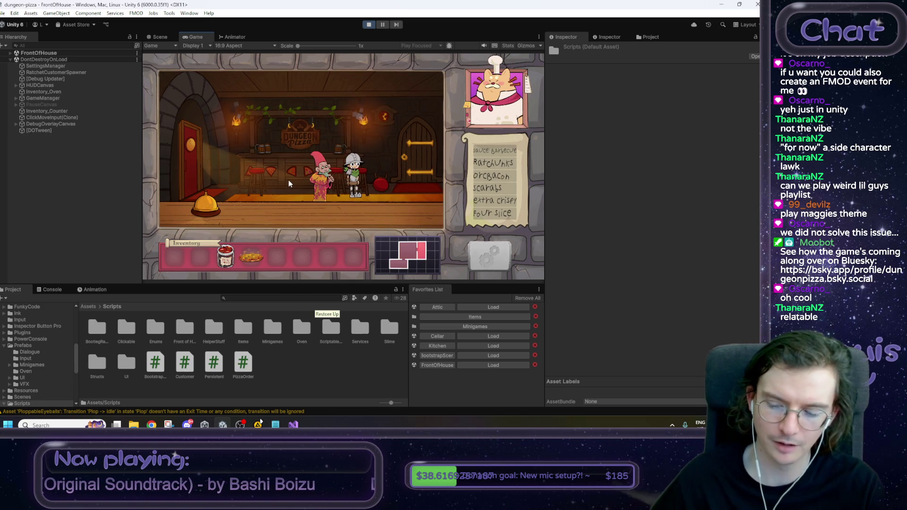
left_click(256, 255)
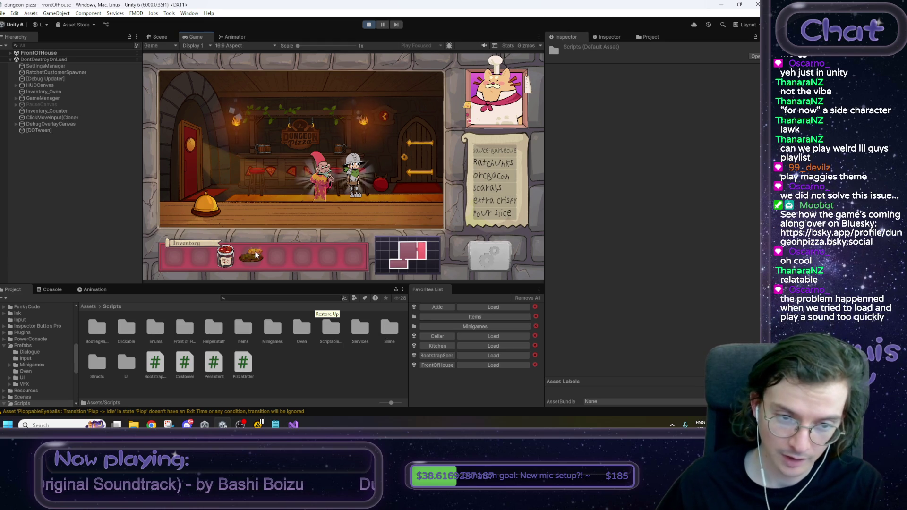
left_click(355, 180)
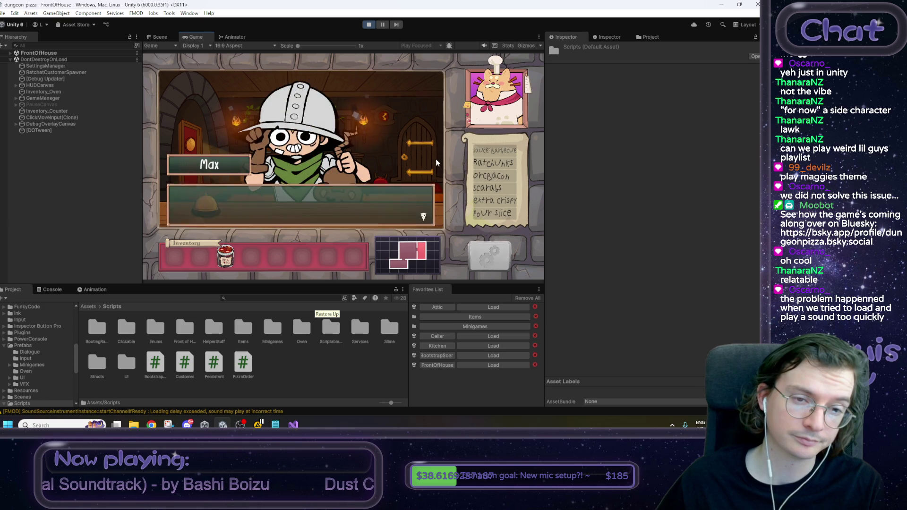
left_click(421, 164)
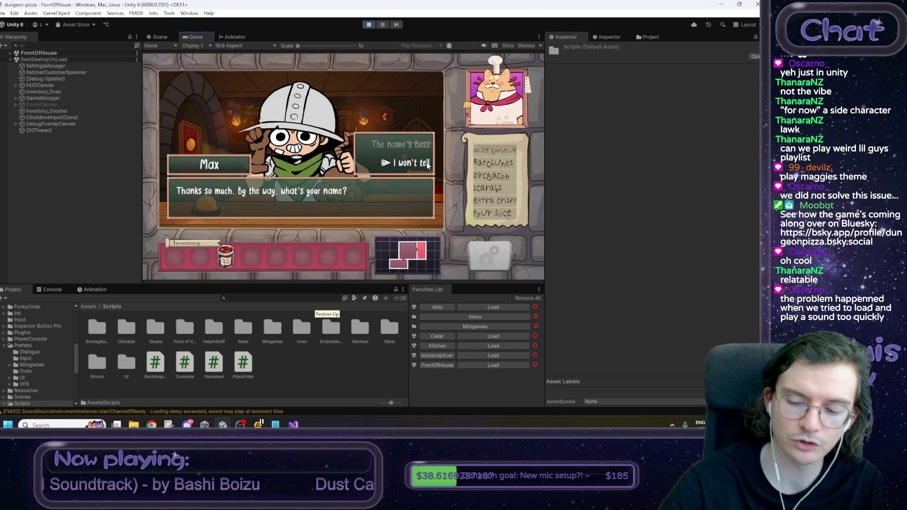
left_click(426, 163)
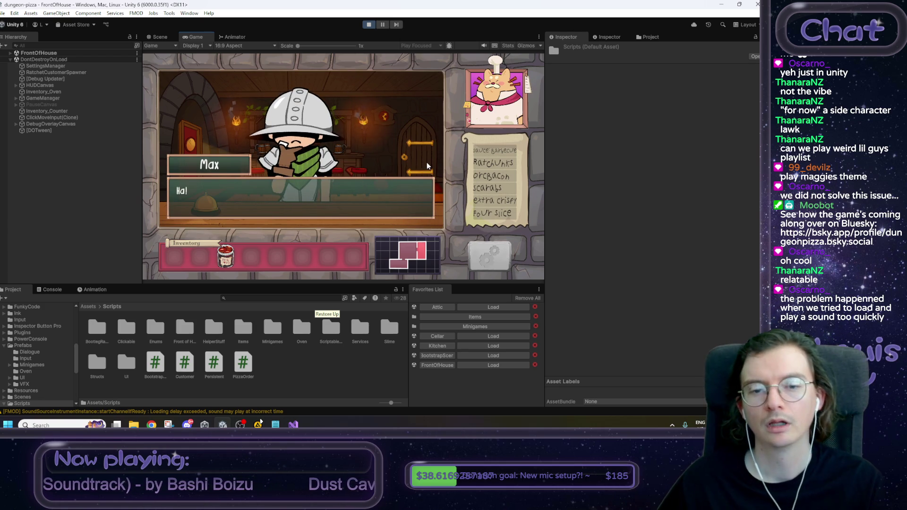
left_click(390, 170)
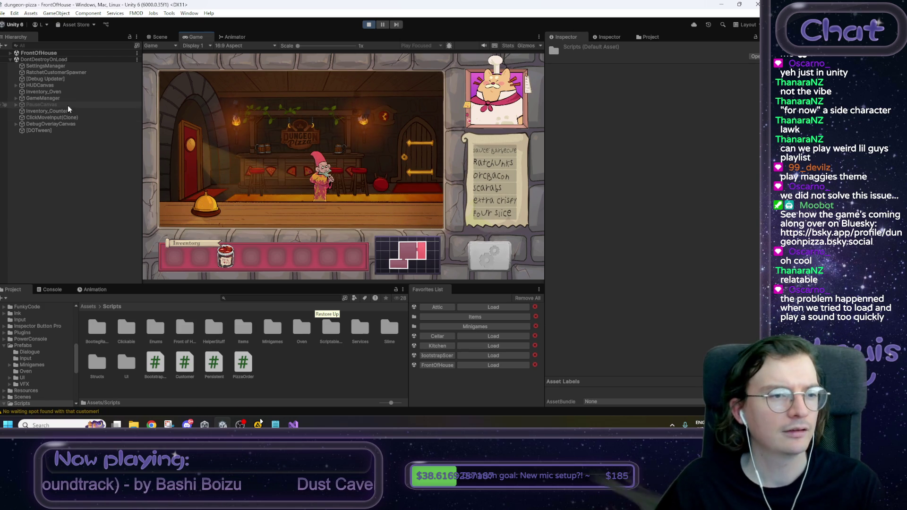
Step: Select Temp_CustomerServer in the FrontOfHouse hierarchy and open its script in Visual Studio
left_click(53, 73)
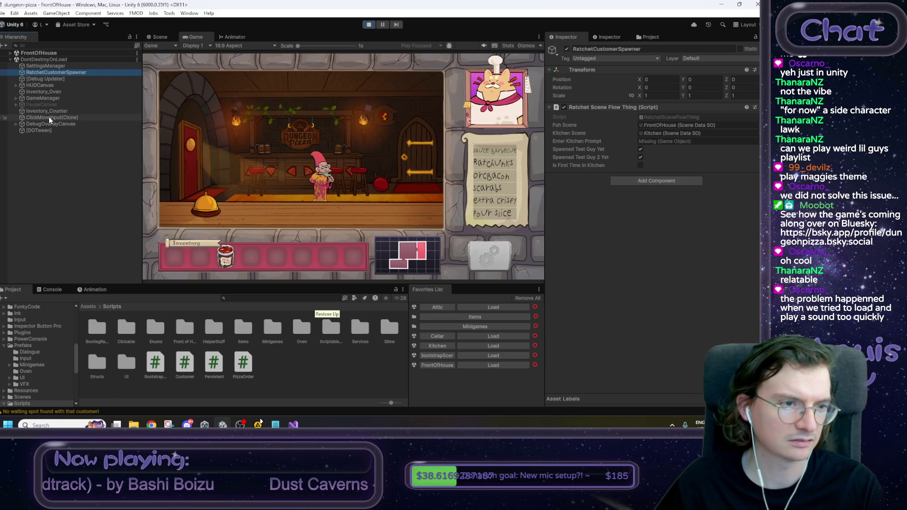
left_click(10, 52)
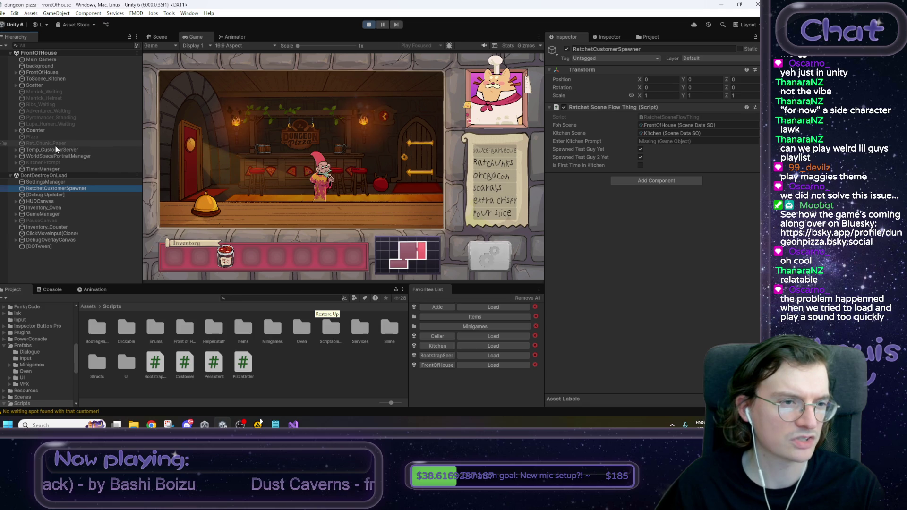
left_click(72, 149)
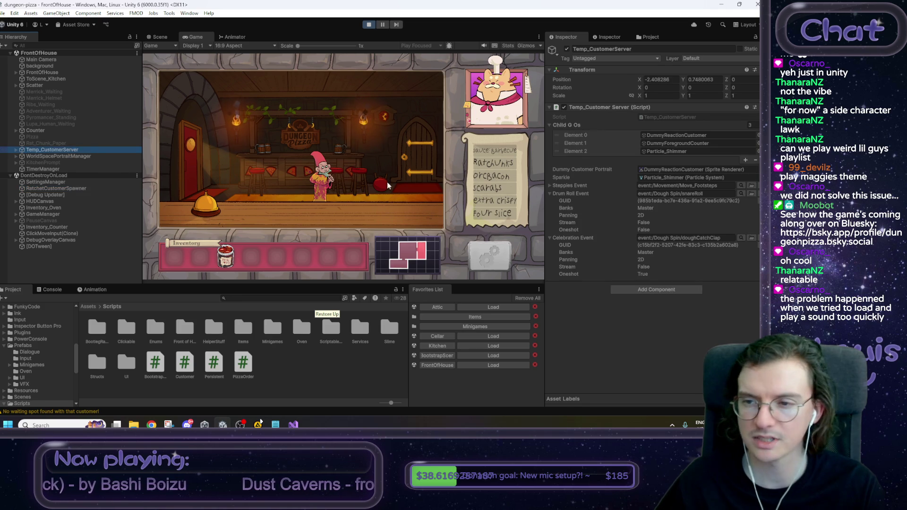
double_click(653, 116)
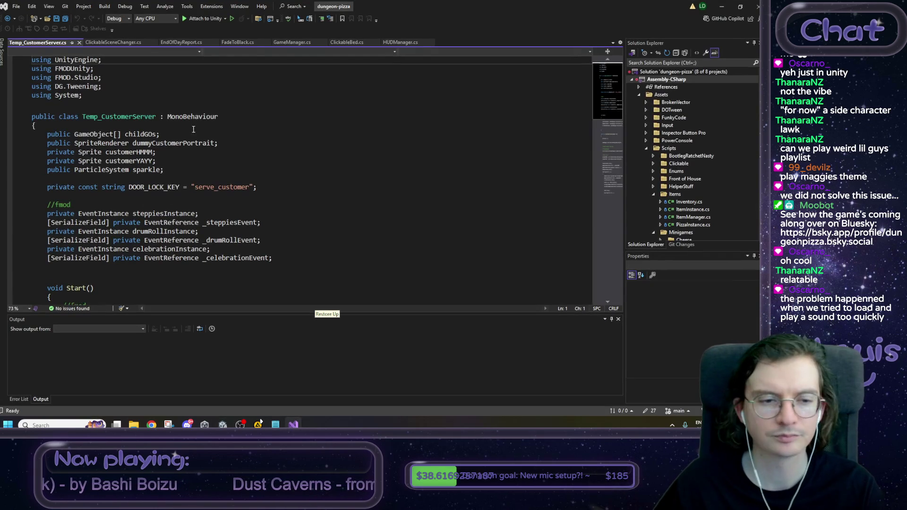
Step: Highlight drumRollInstance usages, scroll through Start() and OnCustomerServed, then return to Unity
left_click(195, 231)
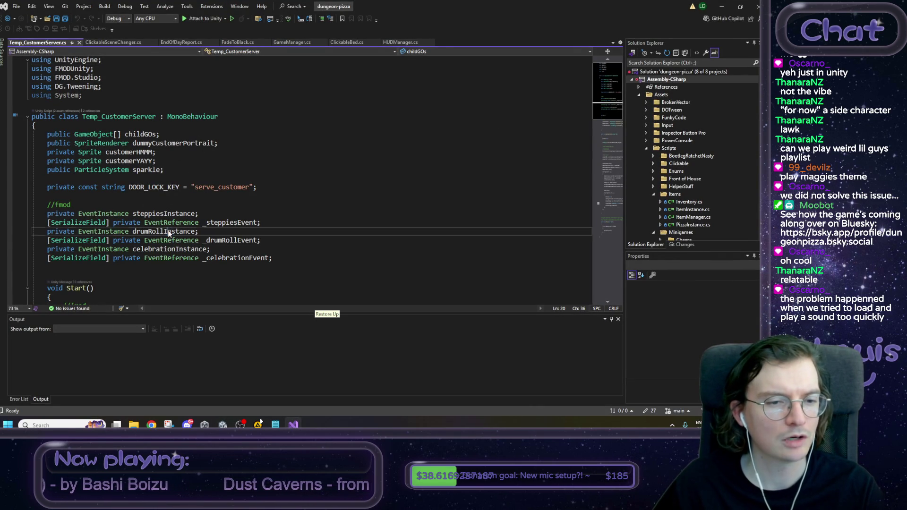
scroll(198, 222, "down", 2)
scroll(216, 206, "down", 1)
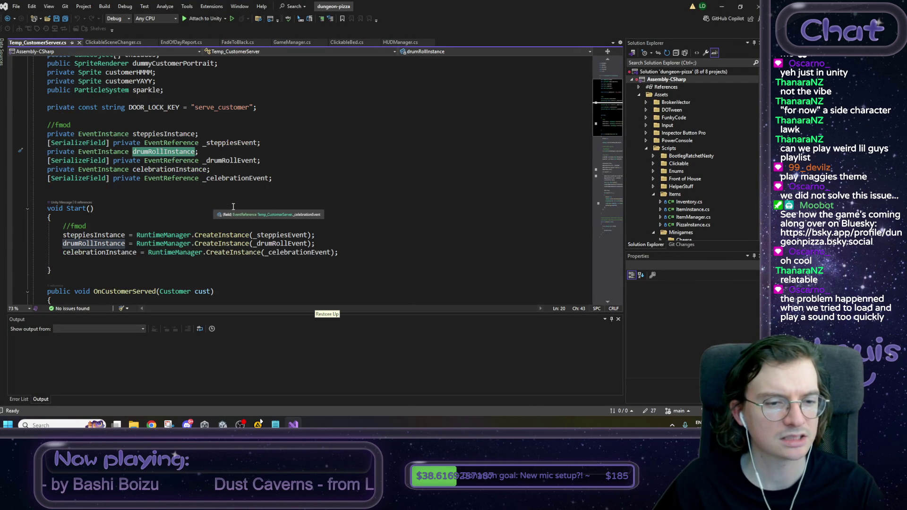
scroll(84, 259, "down", 3)
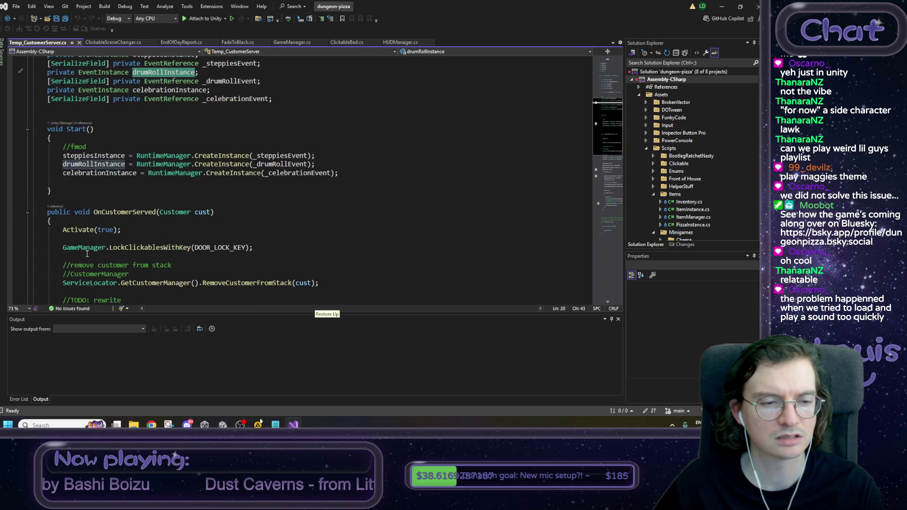
scroll(87, 254, "up", 5)
key("alt+Tab")
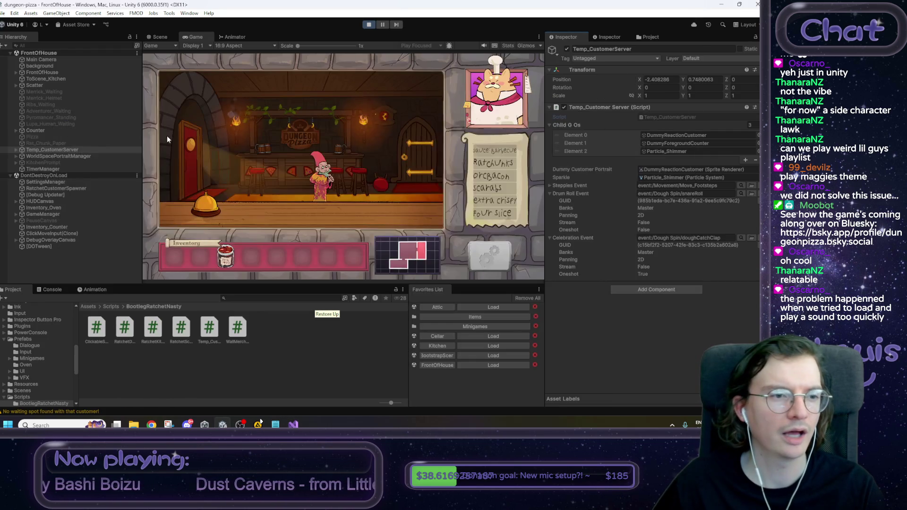
left_click(38, 162)
Step: Stop play mode, review Temp_CustomerServer's Drum Roll and Celebration events, and open Assets/Prefabs
left_click(44, 156)
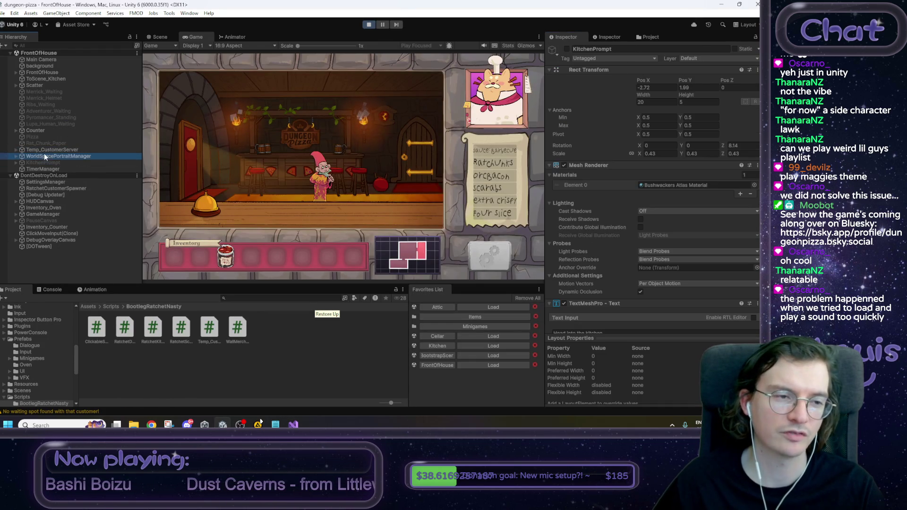
left_click(369, 24)
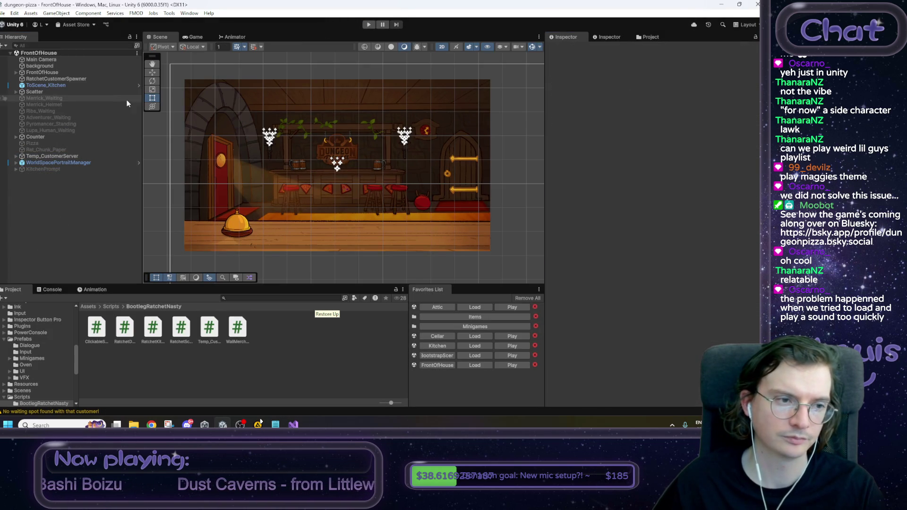
left_click(70, 156)
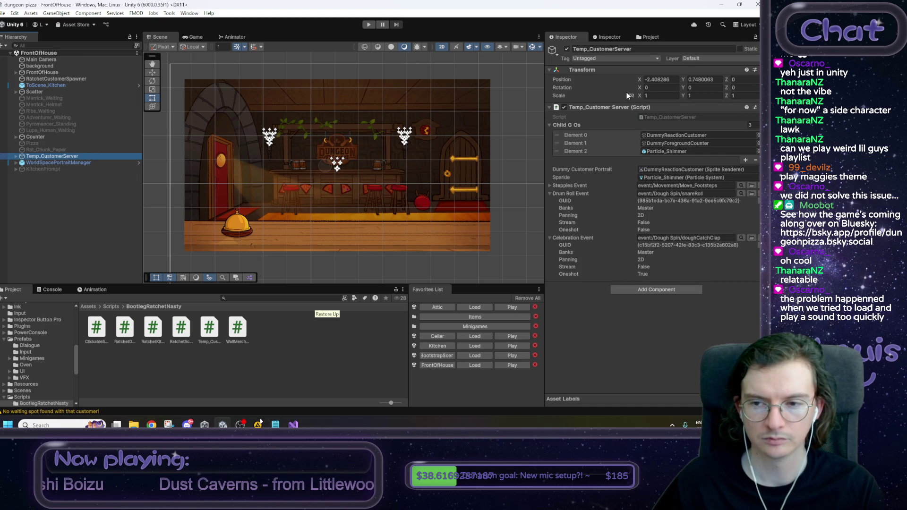
left_click(549, 238)
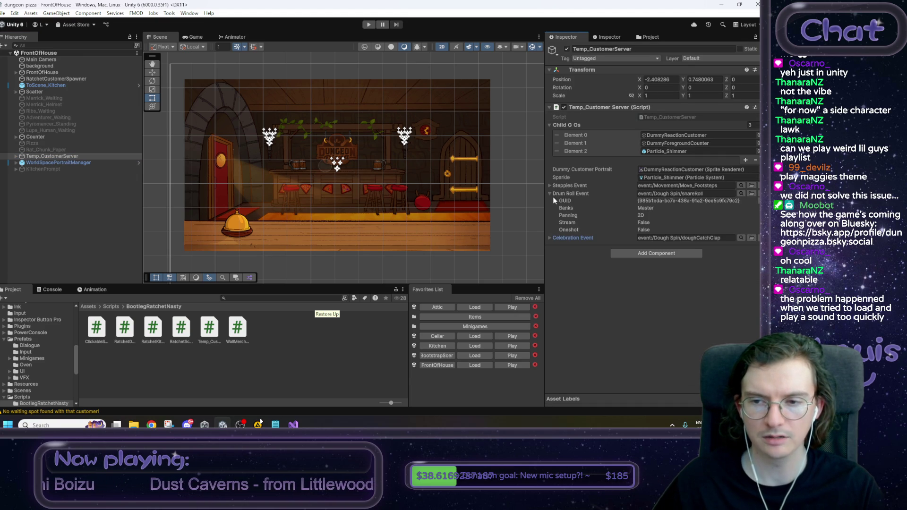
left_click(550, 193)
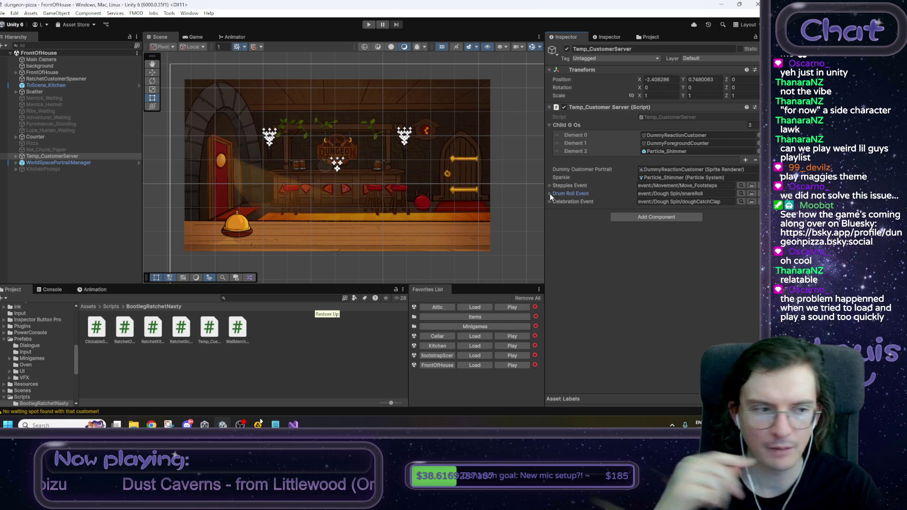
left_click(16, 156)
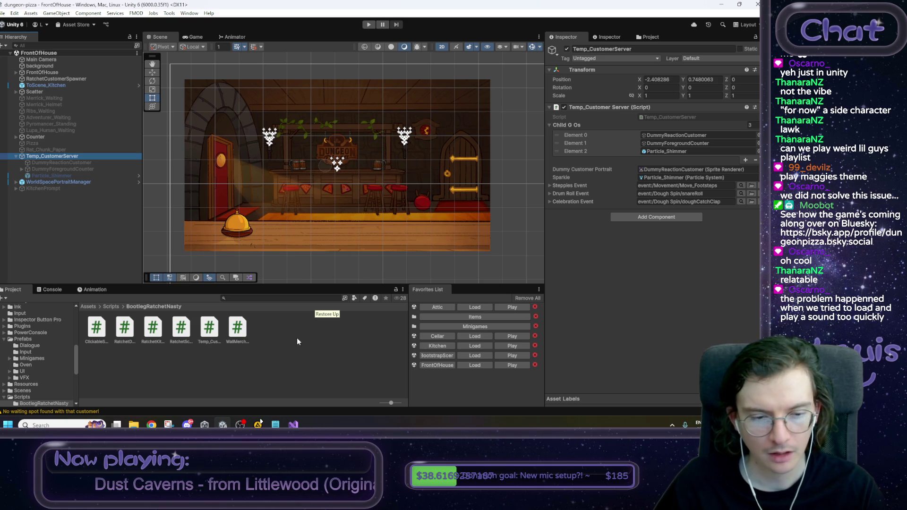
left_click(89, 308)
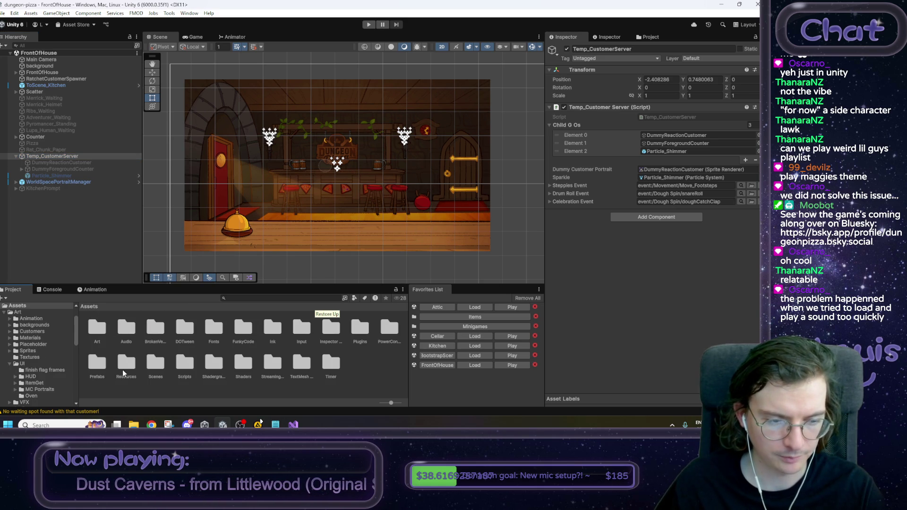
double_click(102, 365)
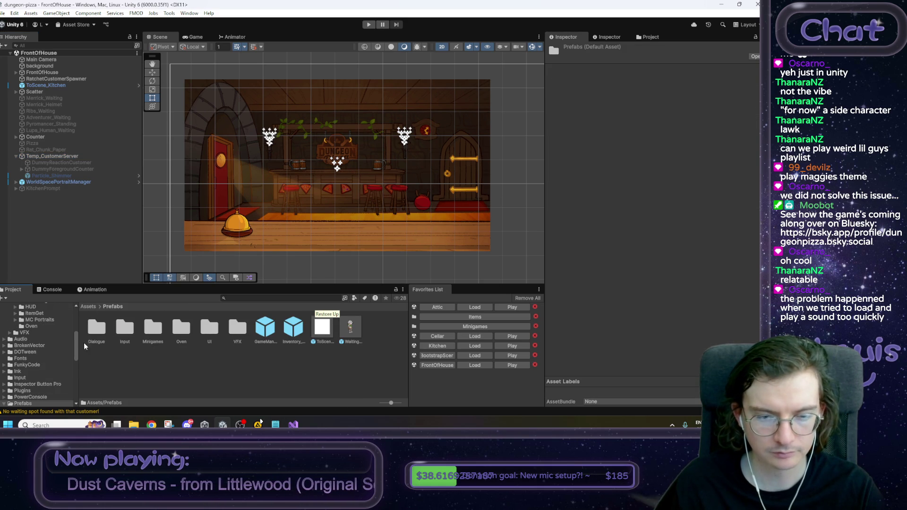
Step: Open the EndOfDayReport prefab from Prefabs/UI, toggle PaperBG's visibility, and open its script
double_click(211, 331)
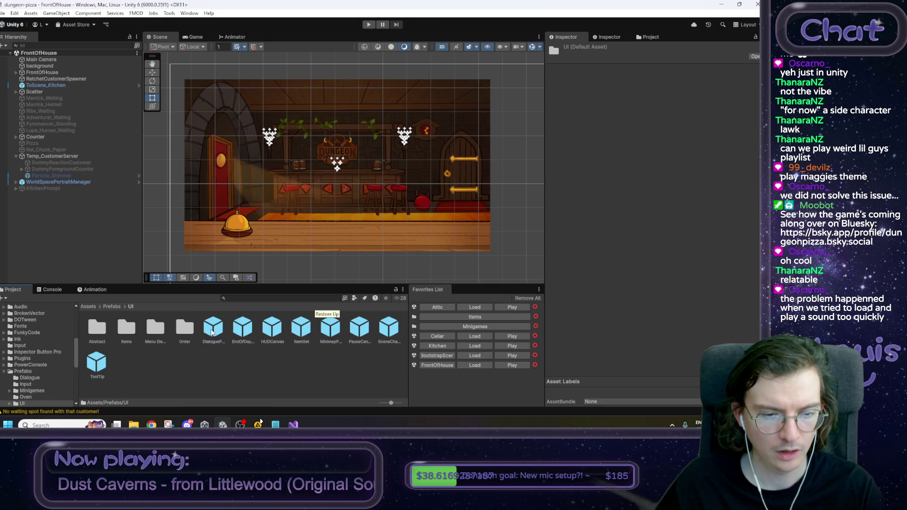
double_click(241, 328)
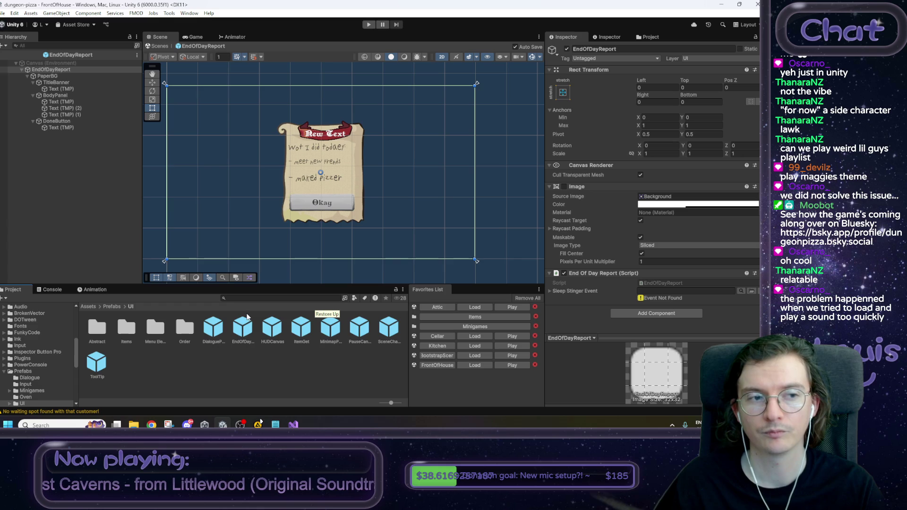
left_click(28, 75)
left_click(27, 76)
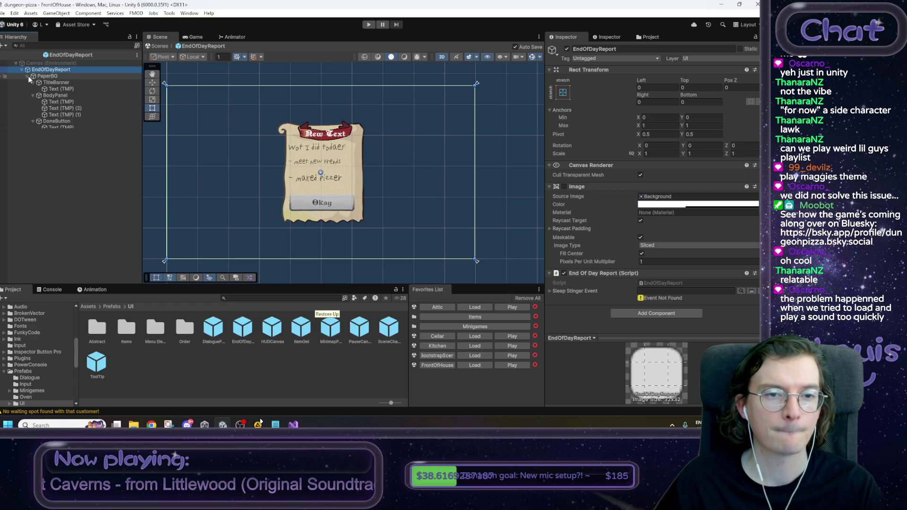
left_click(41, 76)
left_click(567, 49)
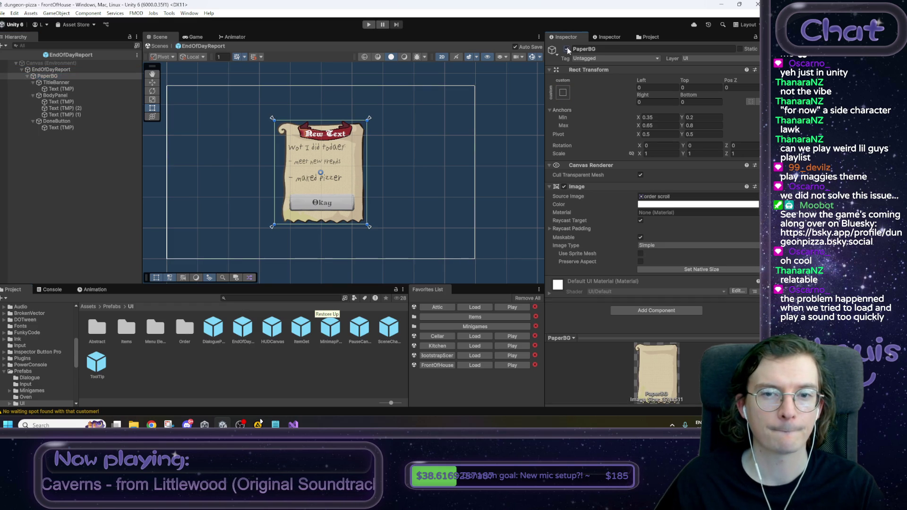
left_click(567, 49)
left_click(567, 49)
left_click(568, 49)
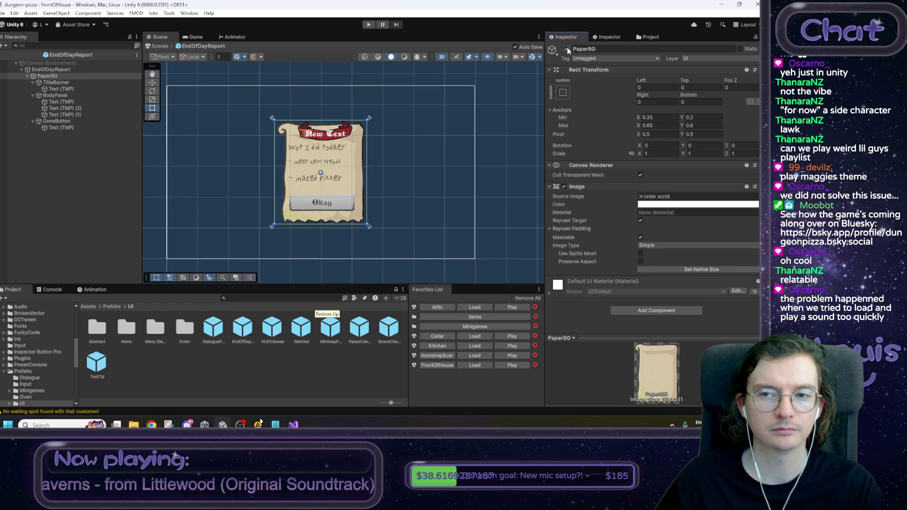
left_click(51, 70)
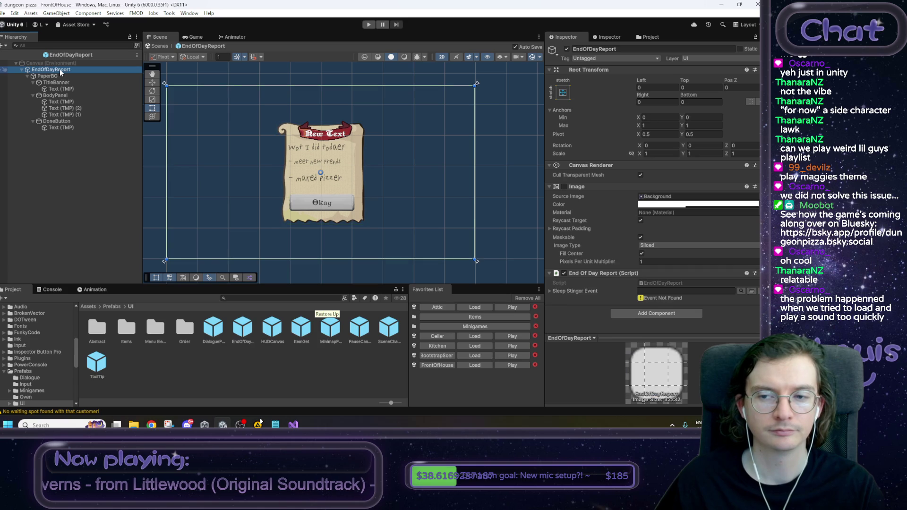
double_click(664, 283)
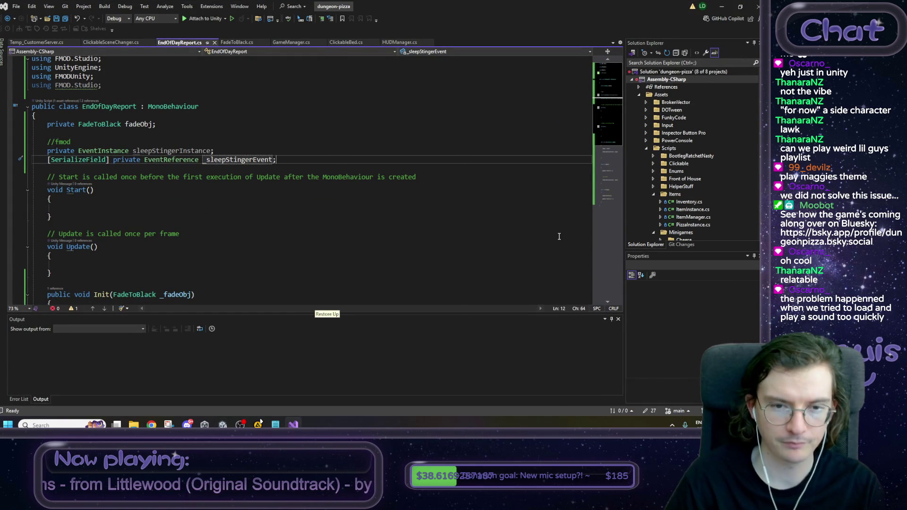
Step: Add a serialized 'GameObject panel;' field below fadeObj by duplicating the sleep stinger field line
key("shift+Home")
key("ctrl+c")
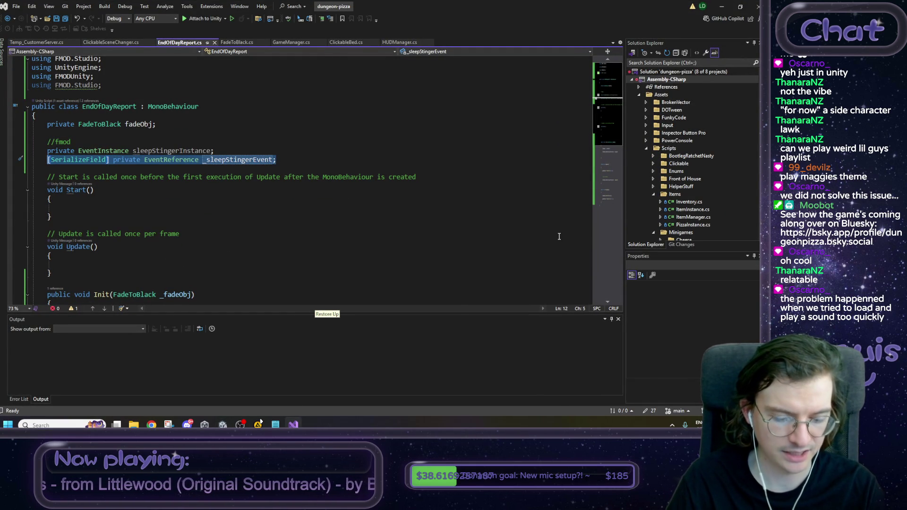
key("Up")
key("Up")
key("Up")
key("End")
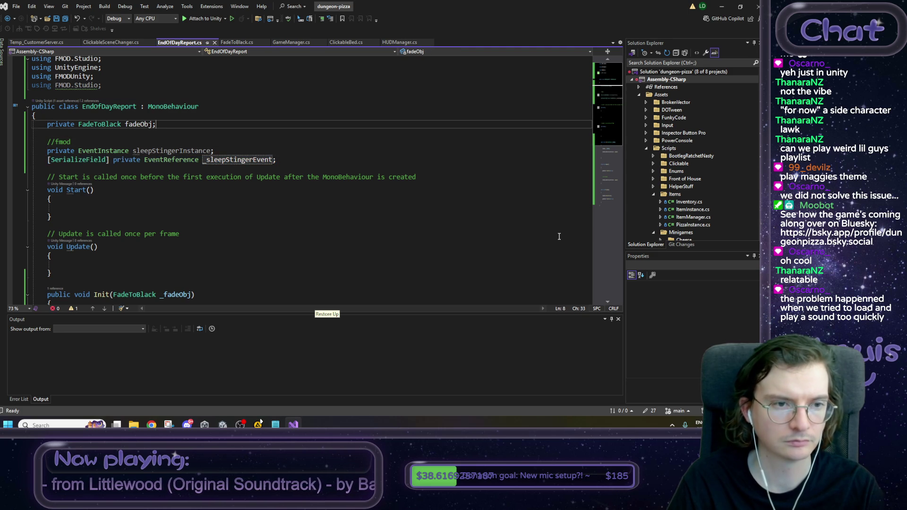
key("Return")
key("ctrl+v")
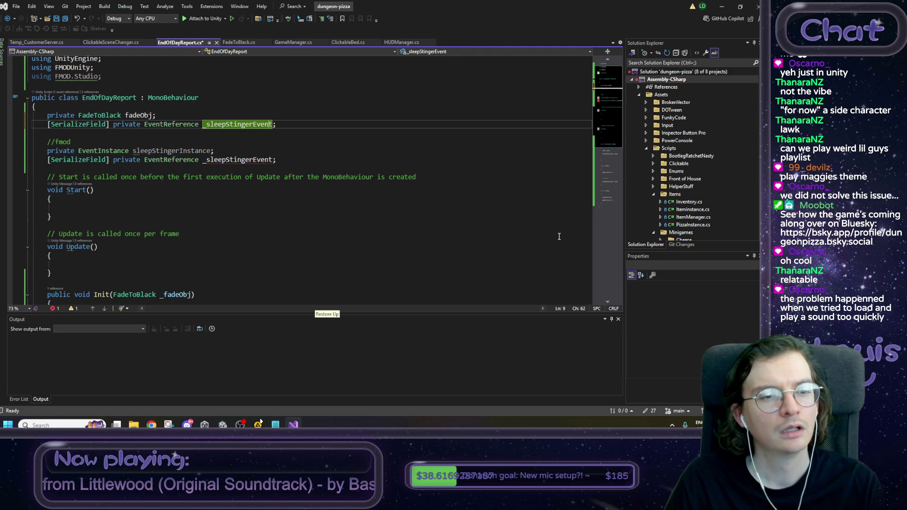
key("Left")
key("Left")
key("Left")
key("shift+Right")
key("shift+Right")
key("shift+Right")
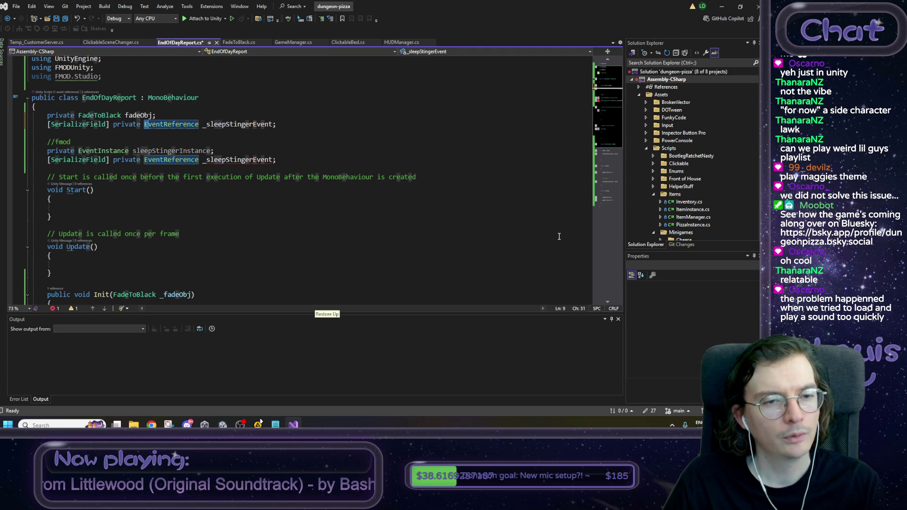
type("GameObject")
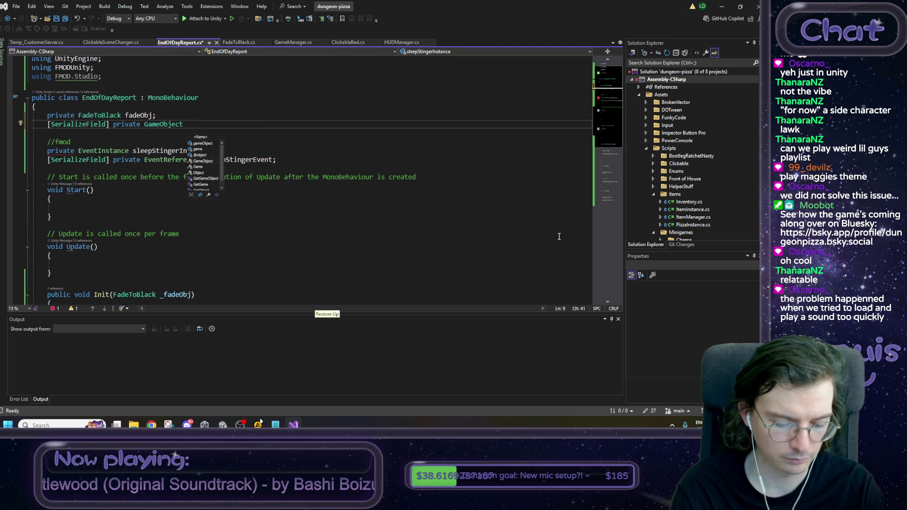
type("panel")
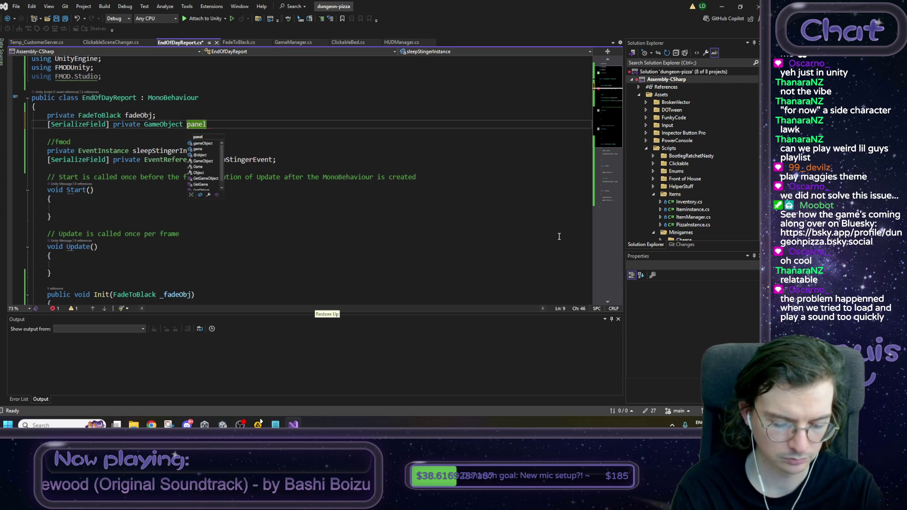
type(";")
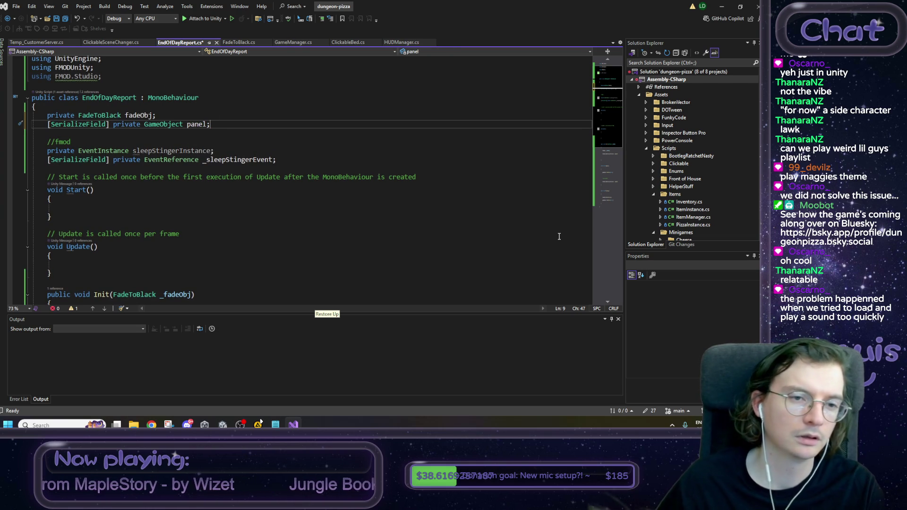
Step: Replace gameObject with panel in Appear() and Btn_Okay(), save, and open ClickableSceneChanger.cs
key("Left")
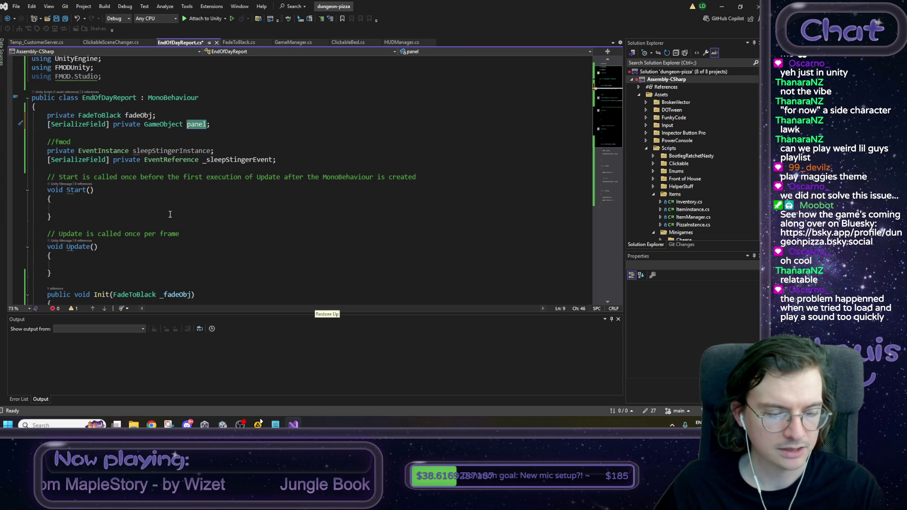
scroll(166, 222, "down", 1)
scroll(166, 222, "down", 4)
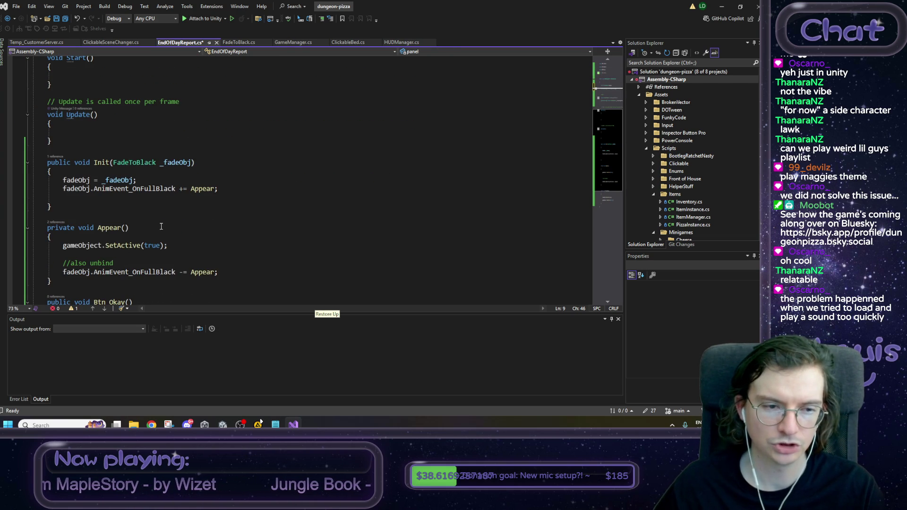
double_click(92, 249)
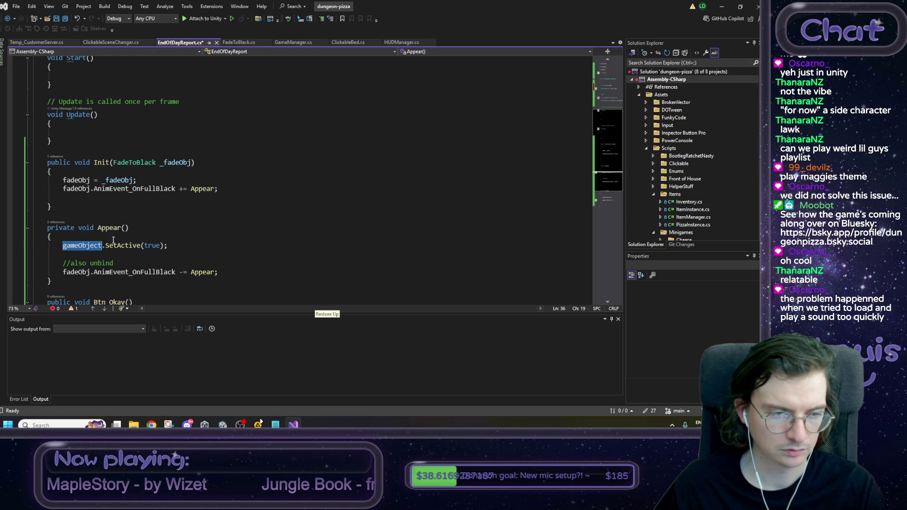
type("panel")
scroll(113, 231, "down", 1)
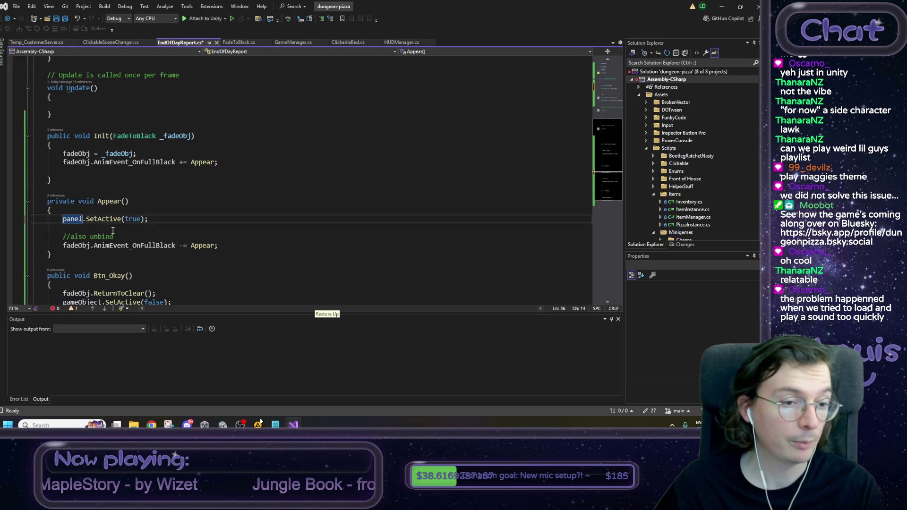
scroll(90, 226, "down", 2)
double_click(93, 249)
type("panel")
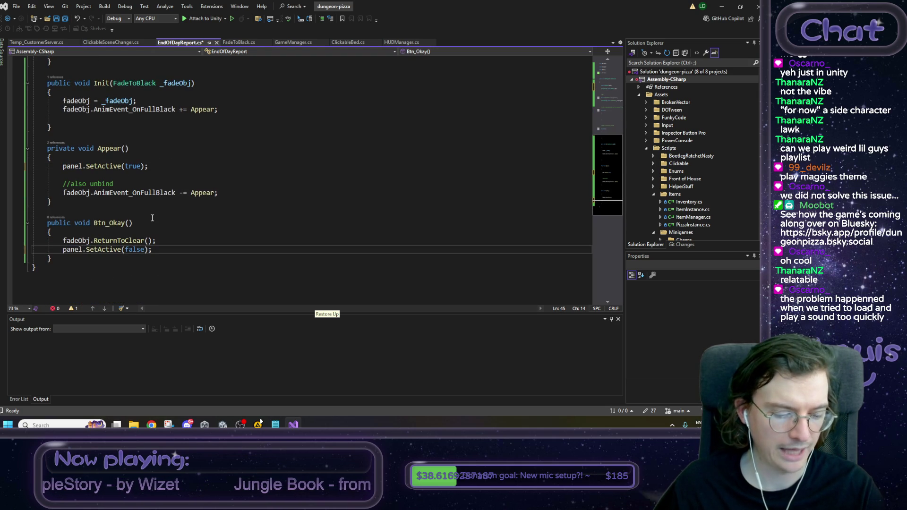
left_click(152, 220)
key("ctrl+s")
scroll(149, 220, "up", 8)
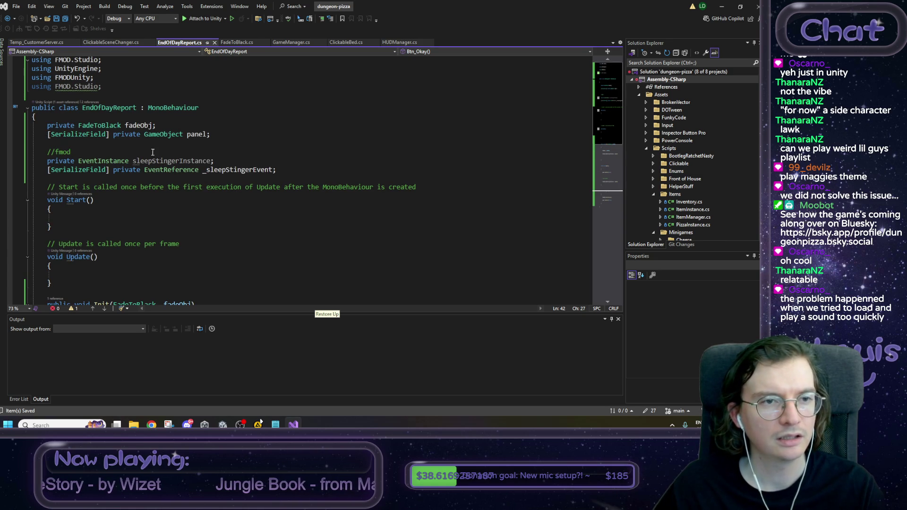
left_click(110, 42)
left_click(466, 211)
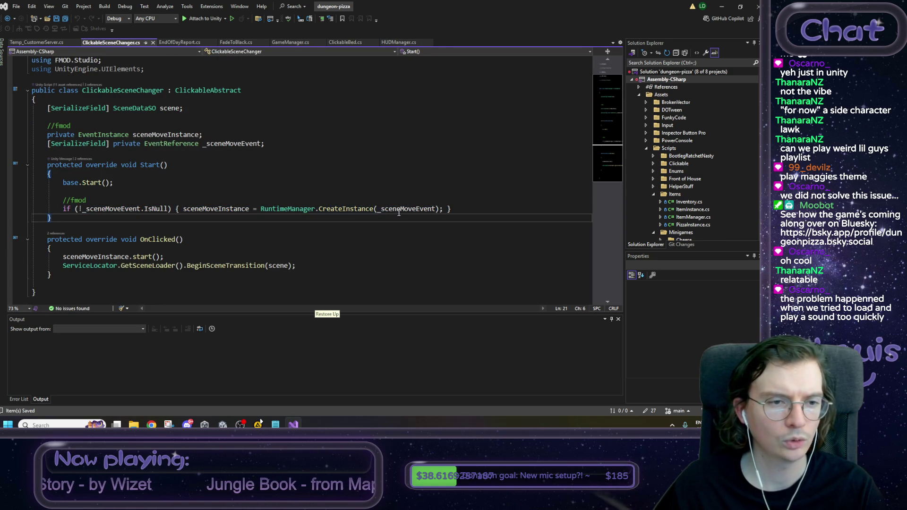
Step: Copy the //fmod comment and CreateInstance line from ClickableSceneChanger into EndOfDayReport's Start()
mouse_move(466, 211)
left_mouse_down()
mouse_move(71, 210)
mouse_move(66, 201)
left_mouse_up()
key("ctrl+c")
left_click(180, 42)
left_click(144, 217)
key("ctrl+v")
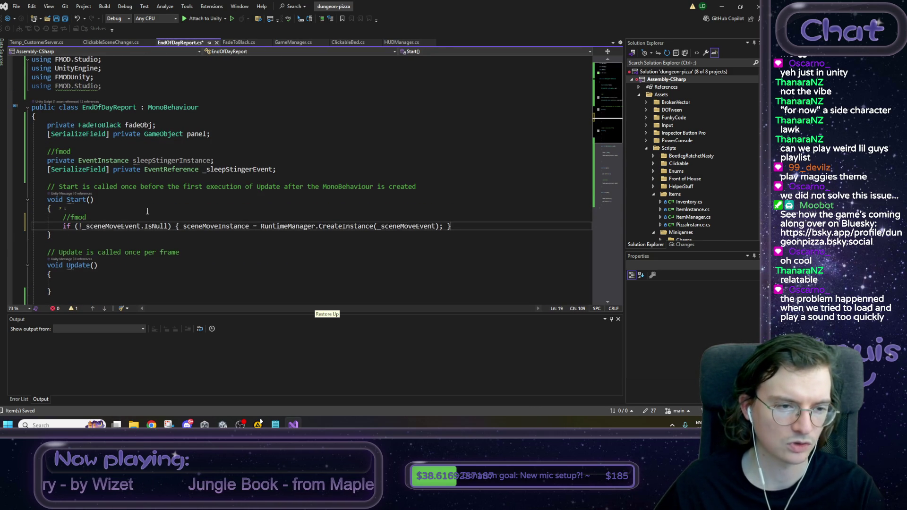
Step: Rename the pasted sceneMoveInstance and _sceneMoveEvent to sleepStingerInstance and _sleepStingerEvent, then save
double_click(178, 160)
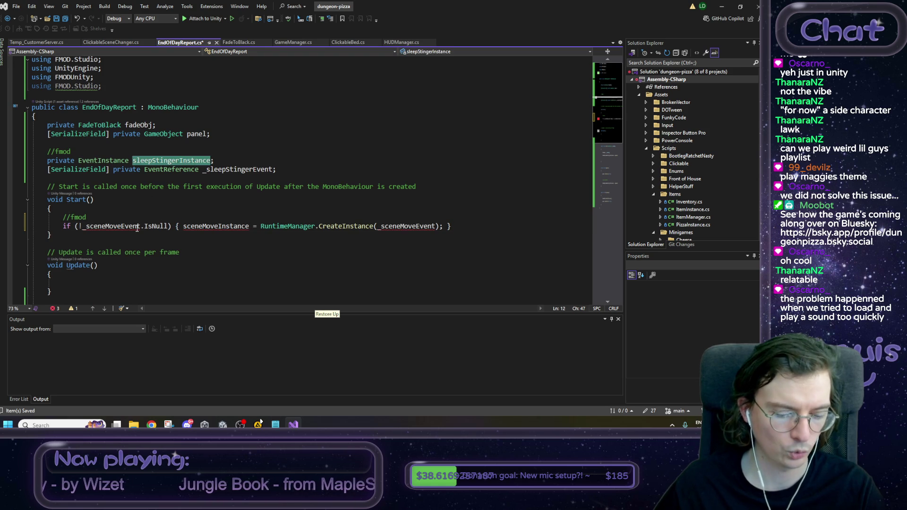
double_click(213, 227)
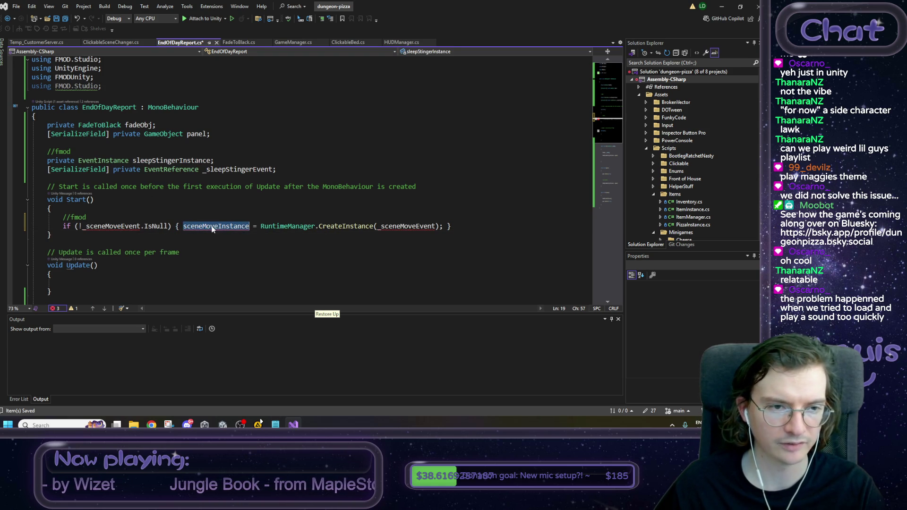
key("ctrl+v")
double_click(238, 169)
left_click(123, 227)
double_click(123, 226)
key("ctrl+v")
double_click(435, 227)
key("ctrl+v")
left_click(512, 230)
key("ctrl+s")
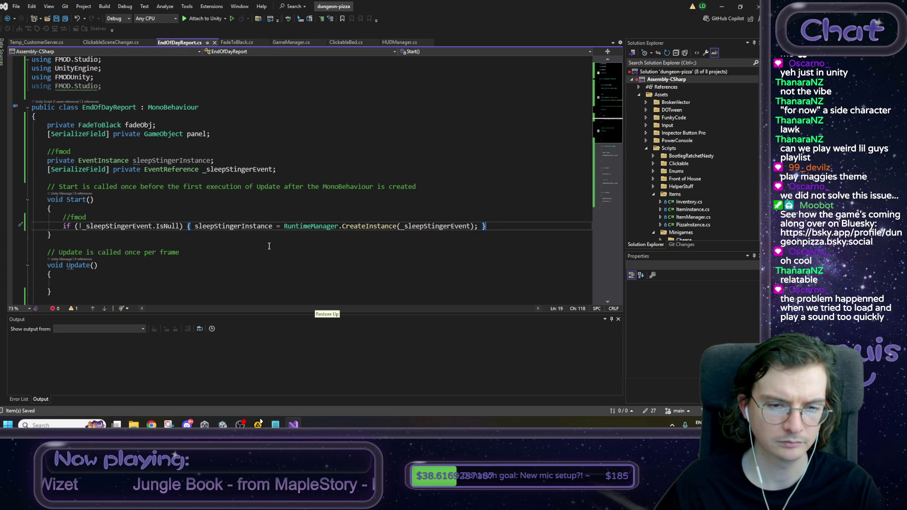
double_click(90, 227)
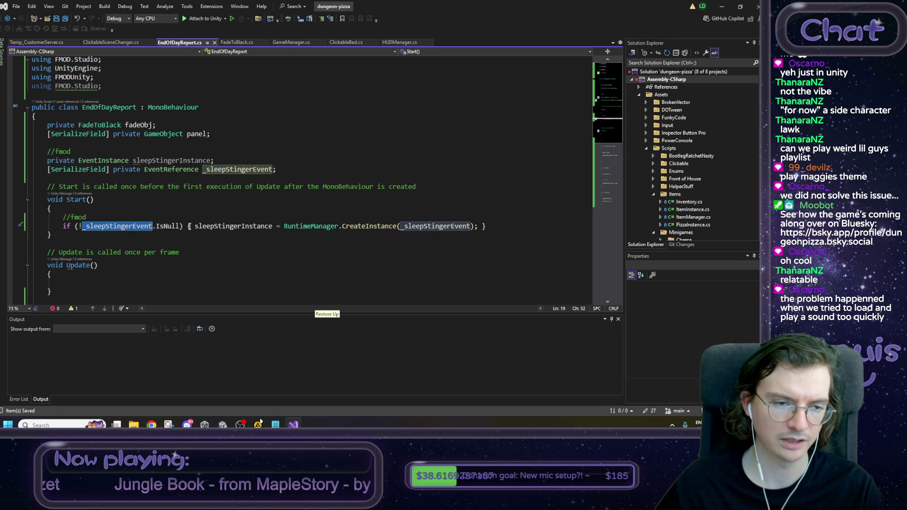
left_click(192, 228)
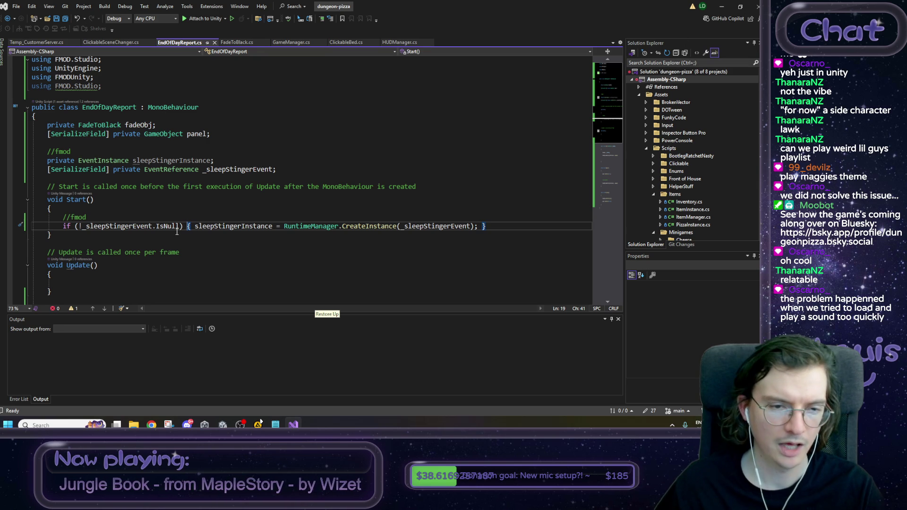
Step: Copy the event-instance start() call from ClickableSceneChanger into Init() after the Appear subscription
key("ctrl+Tab")
scroll(147, 232, "down", 1)
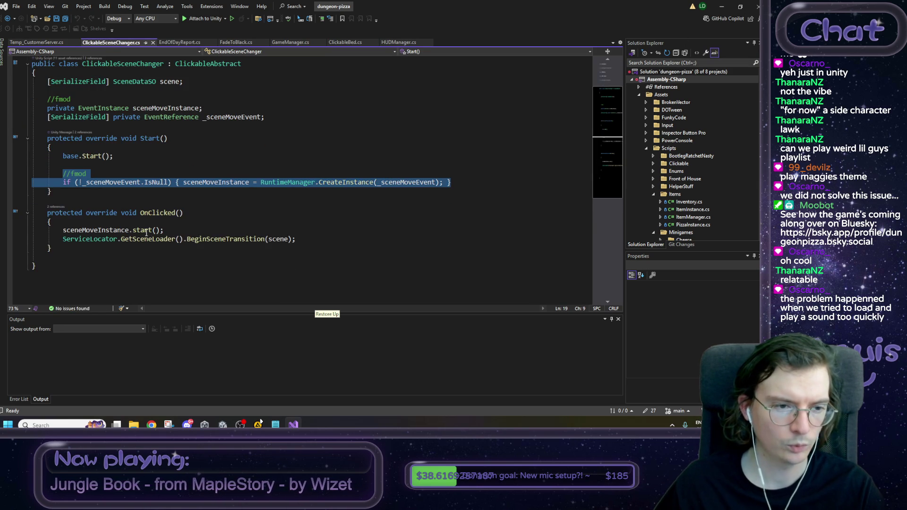
left_click_drag(163, 231, 63, 231)
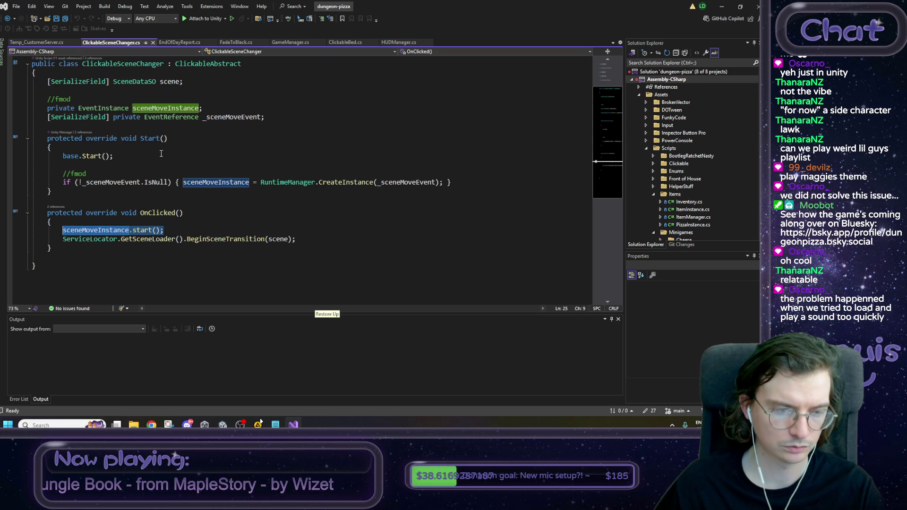
left_click(182, 42)
scroll(186, 232, "down", 4)
left_click(182, 242)
key("ctrl+v")
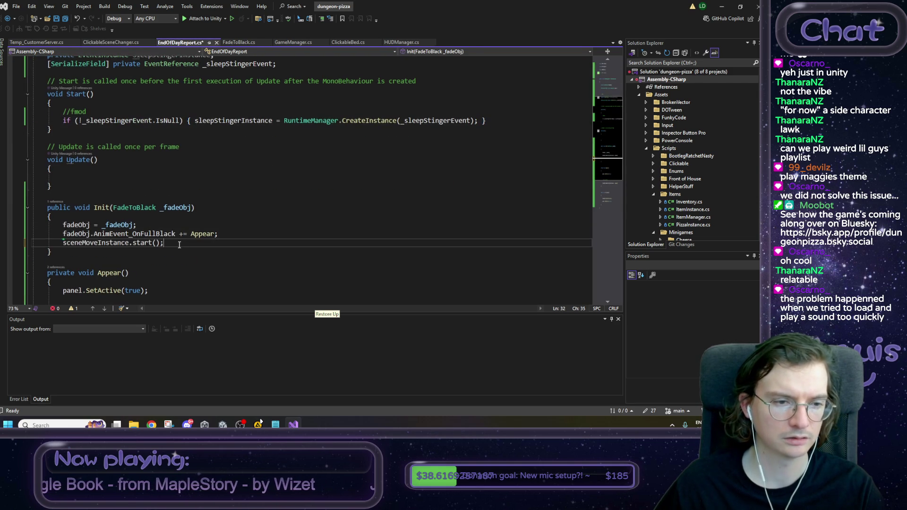
Step: Rename sceneMoveInstance to sleepStingerInstance in Init(), save, and return to Unity
scroll(179, 142, "up", 1)
left_click(179, 84)
double_click(179, 83)
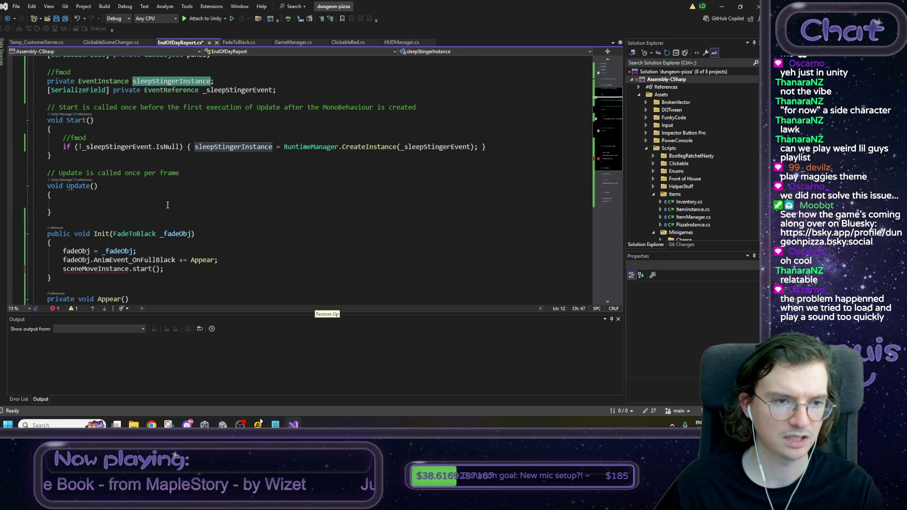
key("ctrl+c")
double_click(120, 269)
key("ctrl+v")
key("ctrl+s")
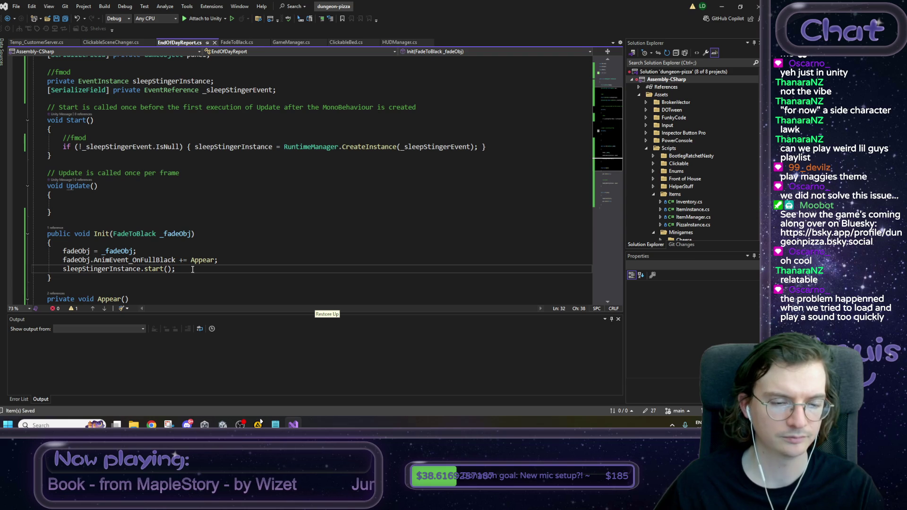
scroll(560, 92, "down", 1)
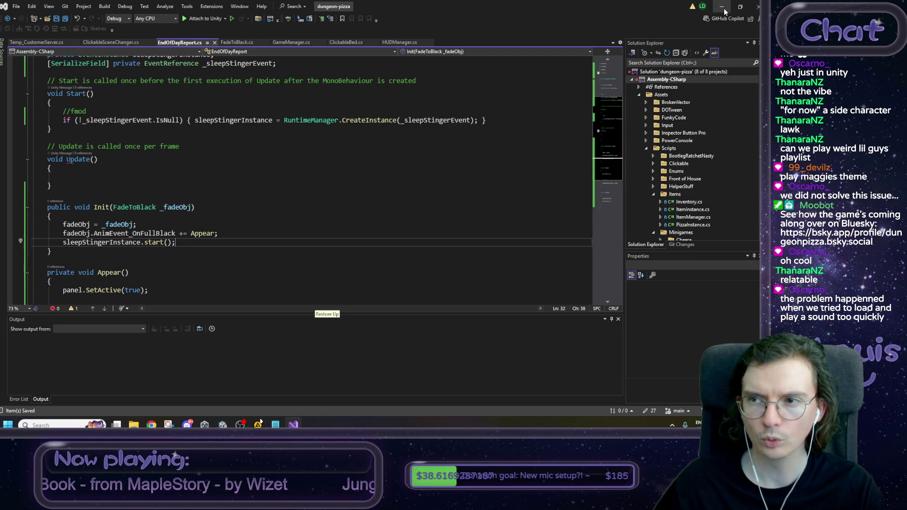
left_click(723, 7)
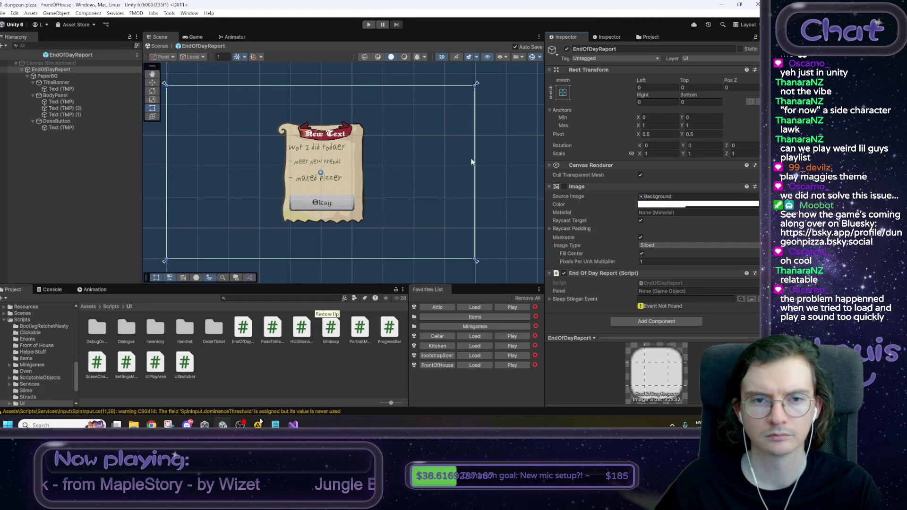
Step: Open the HUDCanvas prefab from Prefabs/UI and make its EndOfDayReport child active
left_click(93, 307)
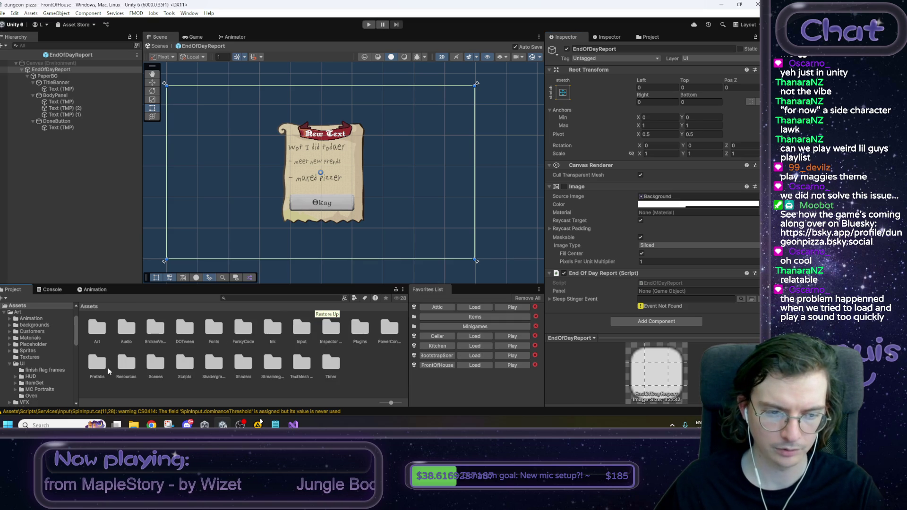
double_click(99, 370)
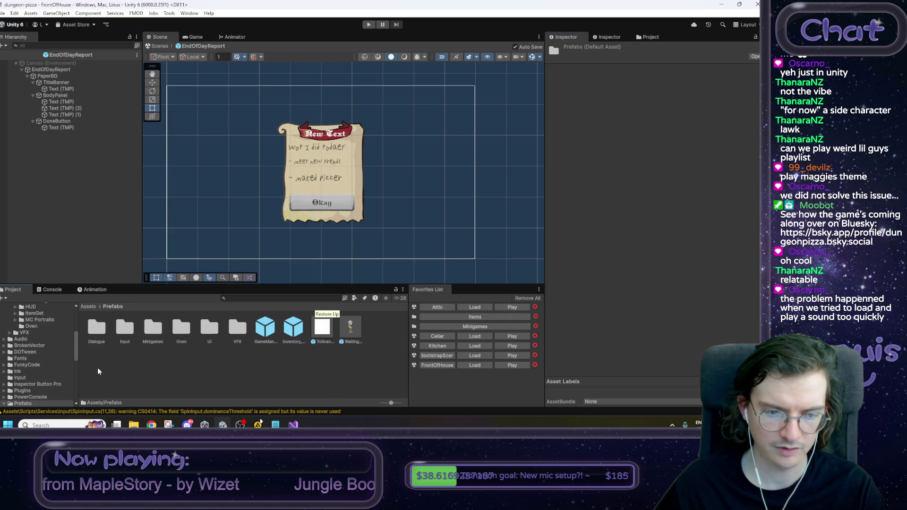
double_click(203, 331)
left_click(240, 329)
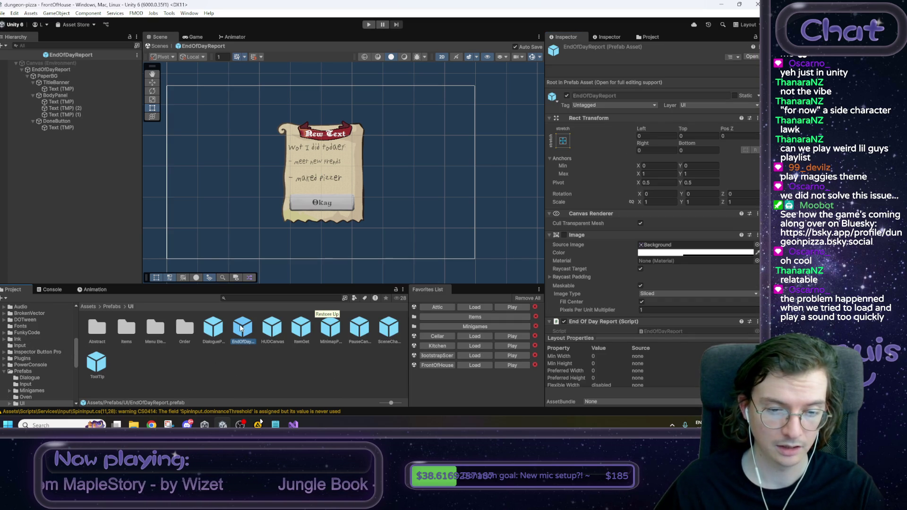
double_click(274, 330)
left_click(49, 70)
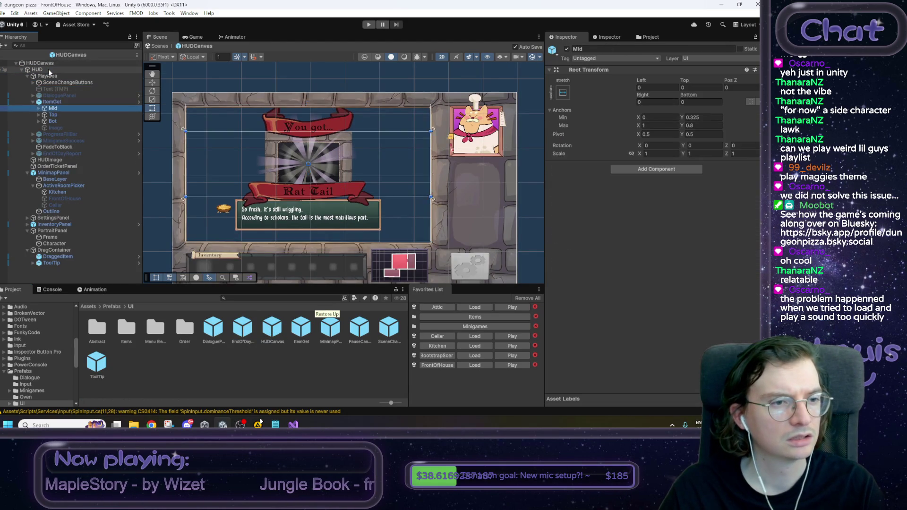
key("Down")
key("Down")
key("Down")
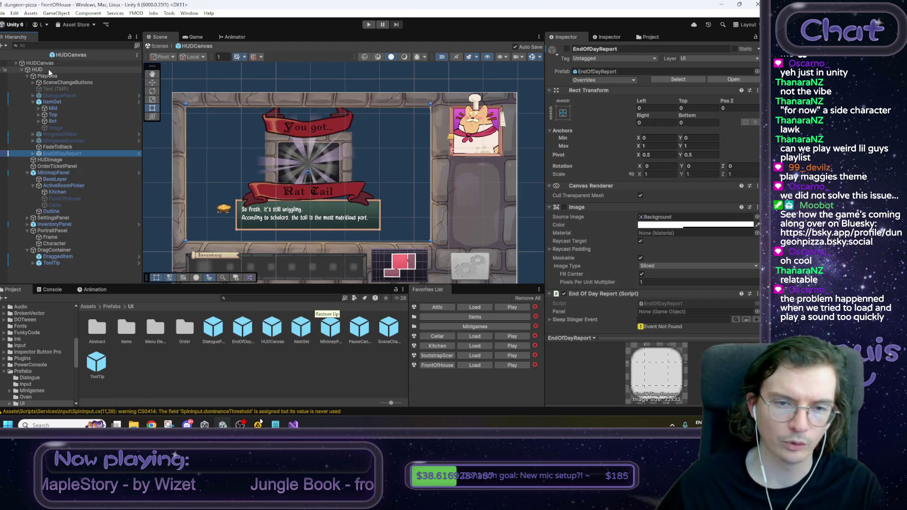
left_click(567, 48)
left_click(34, 154)
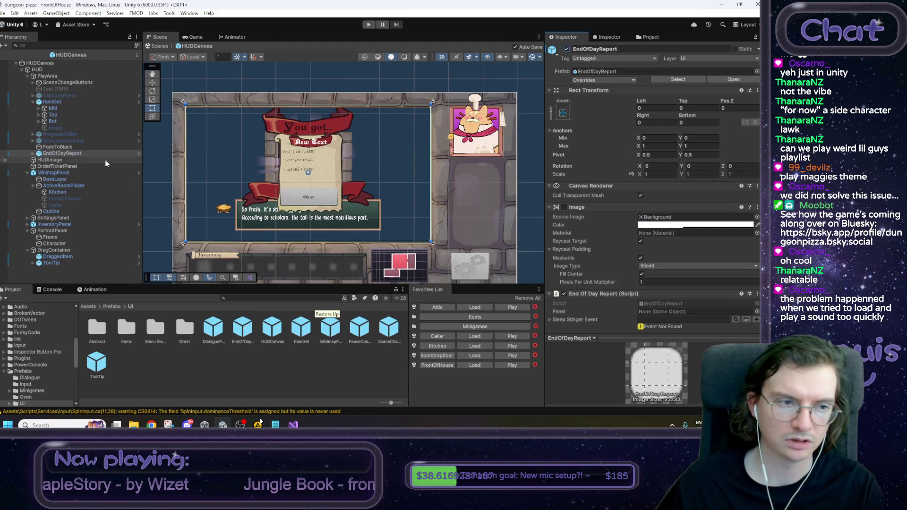
left_click(37, 161)
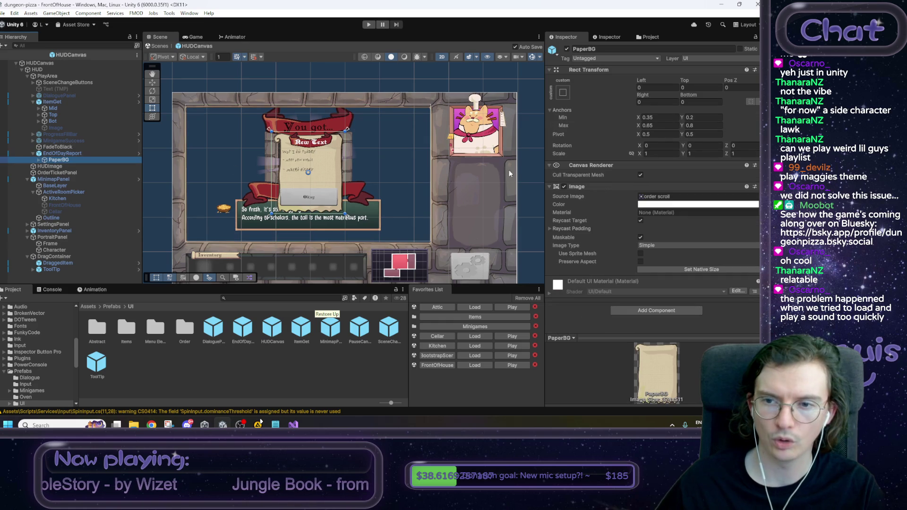
Step: Open EndOfDayReport via Open Asset in Context, check PaperBG, and start the Kitchen play-test
left_click(71, 154)
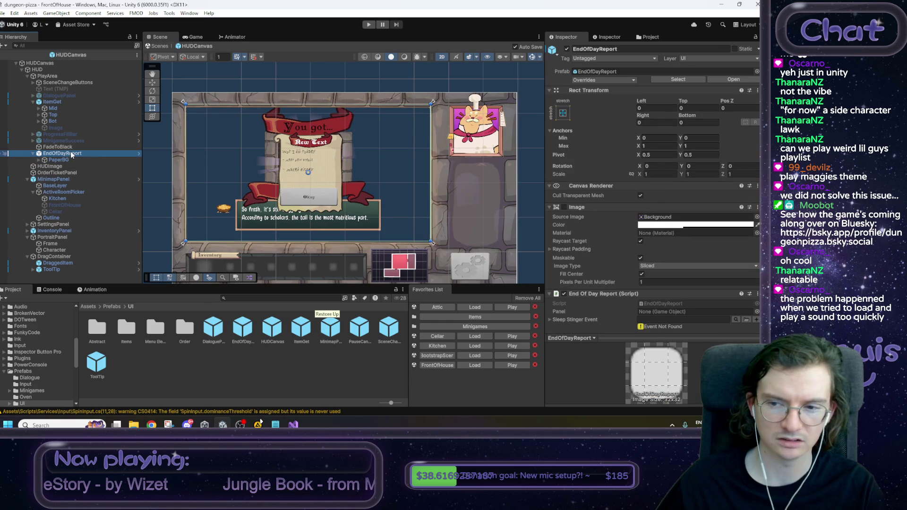
right_click(71, 154)
mouse_move(110, 218)
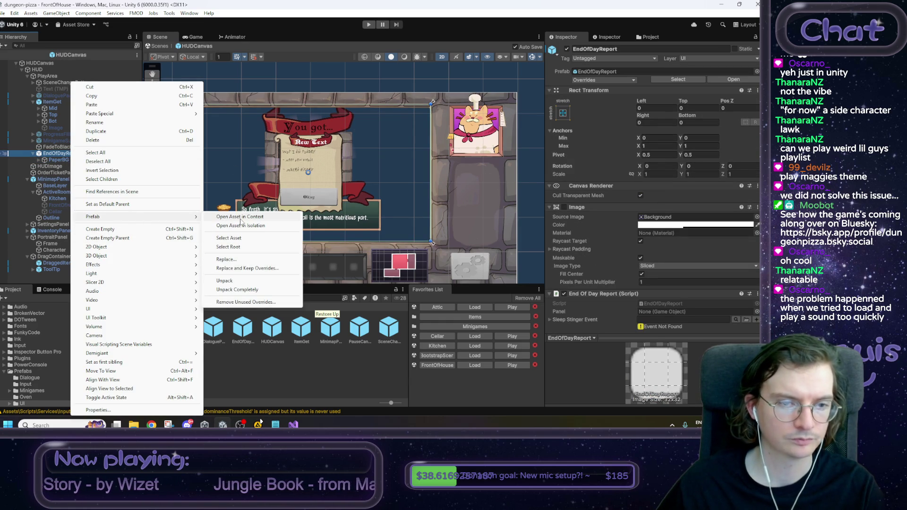
left_click(241, 217)
left_click(47, 76)
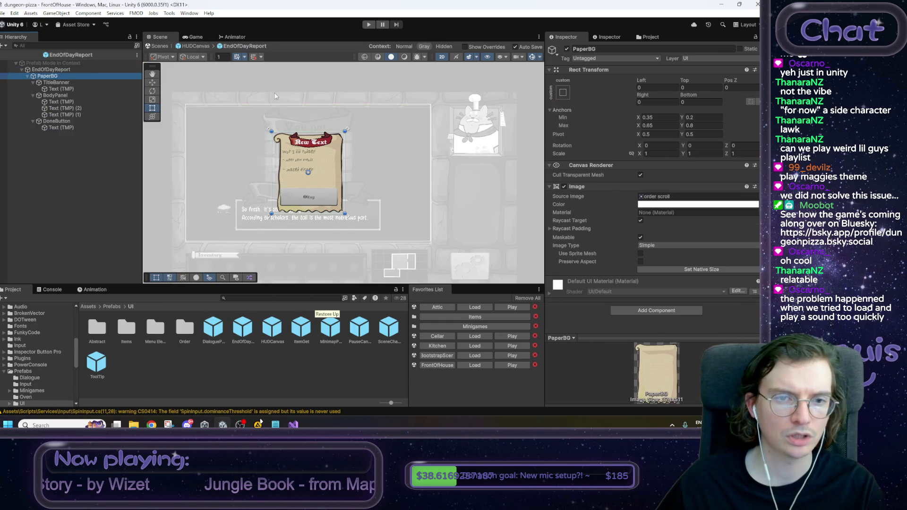
left_click(512, 346)
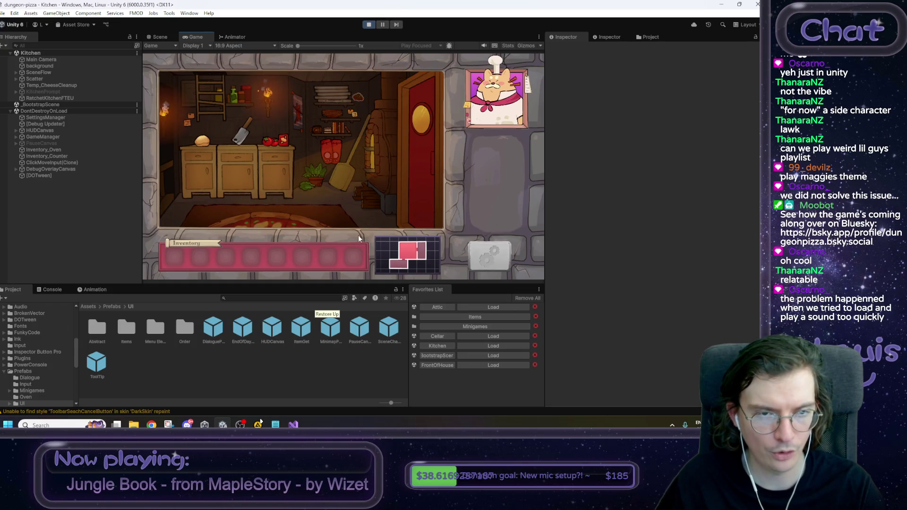
Step: Jump to the Attic, sleep in the bed, click Okay on the report note, and stop play mode
left_click(208, 96)
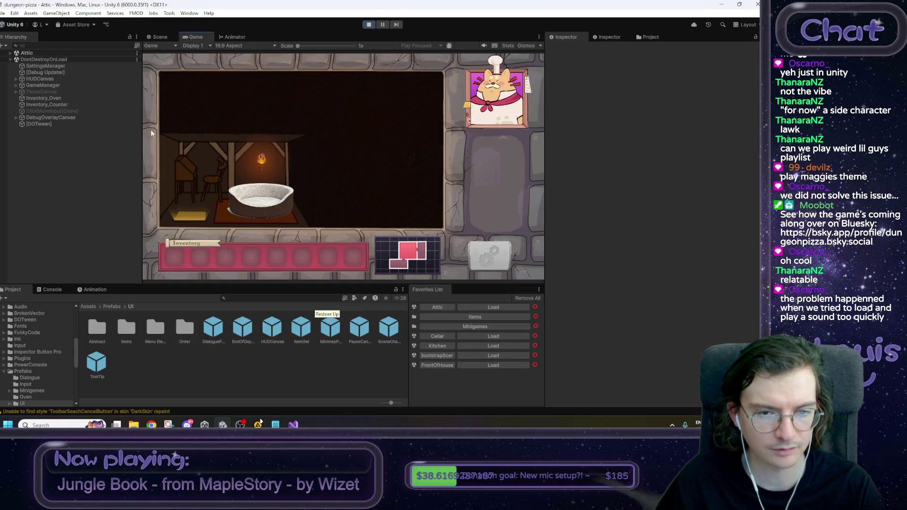
left_click(268, 201)
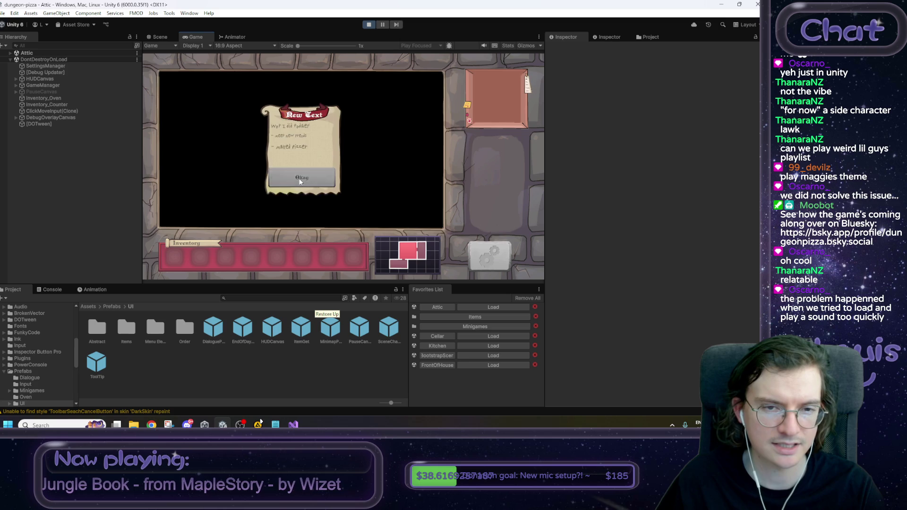
left_click(304, 188)
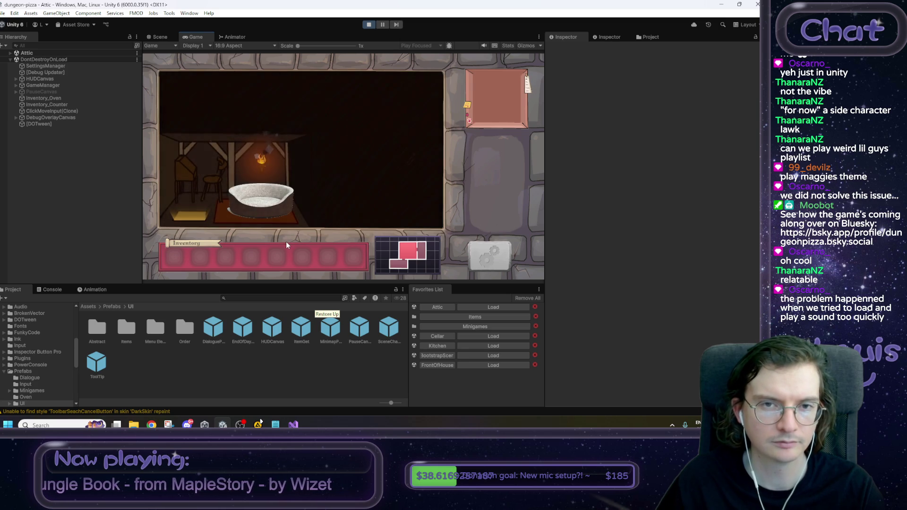
left_click(368, 25)
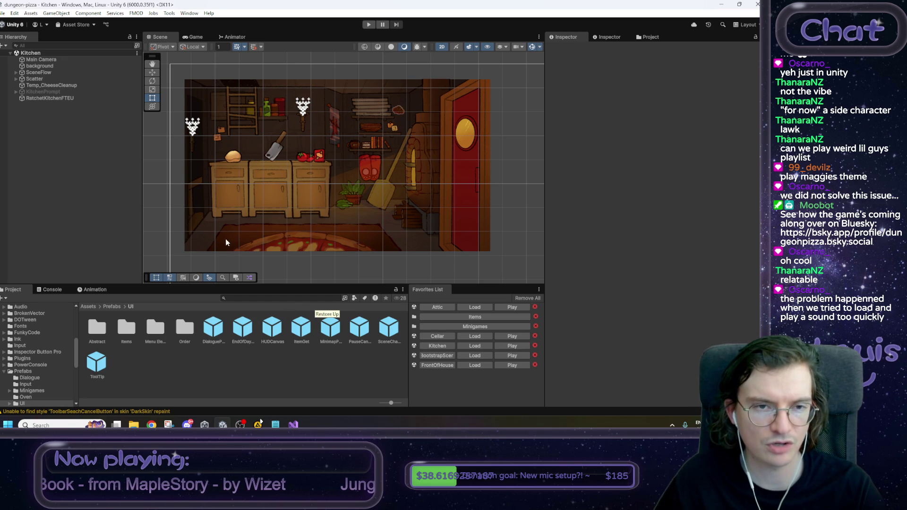
Step: Open the EndOfDayReport prefab from Assets > Prefabs > UI in Prefab Mode
left_click_drag(246, 219, 267, 210)
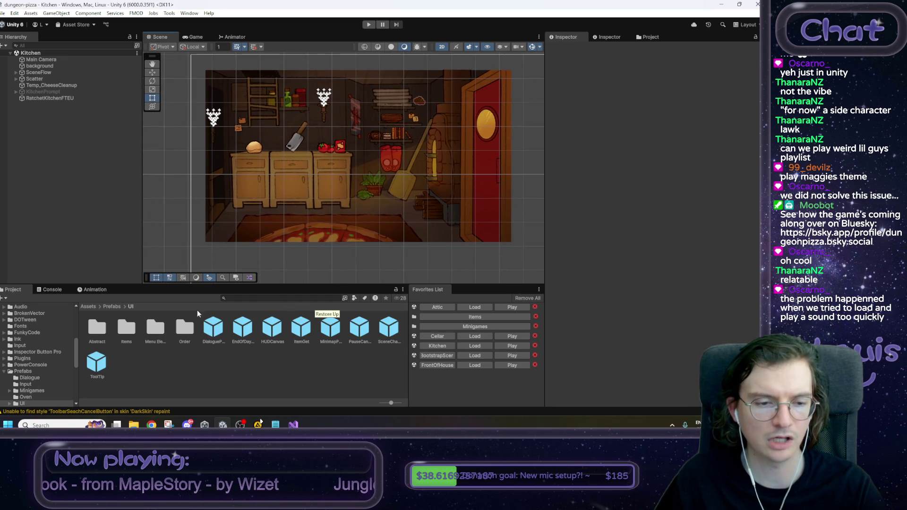
left_click(89, 307)
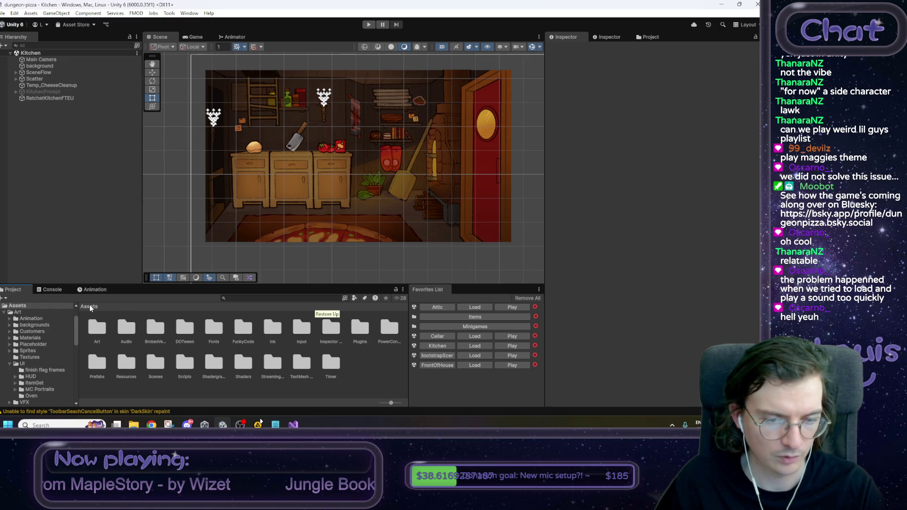
double_click(99, 368)
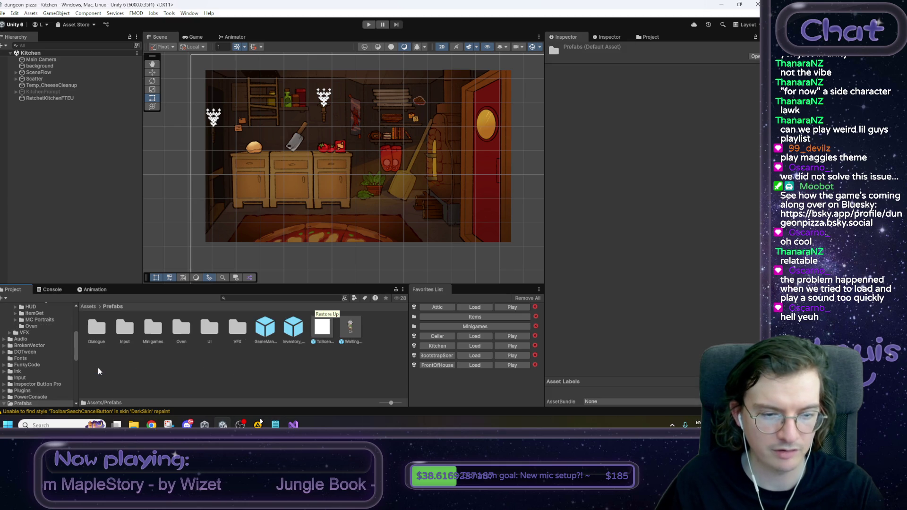
double_click(209, 328)
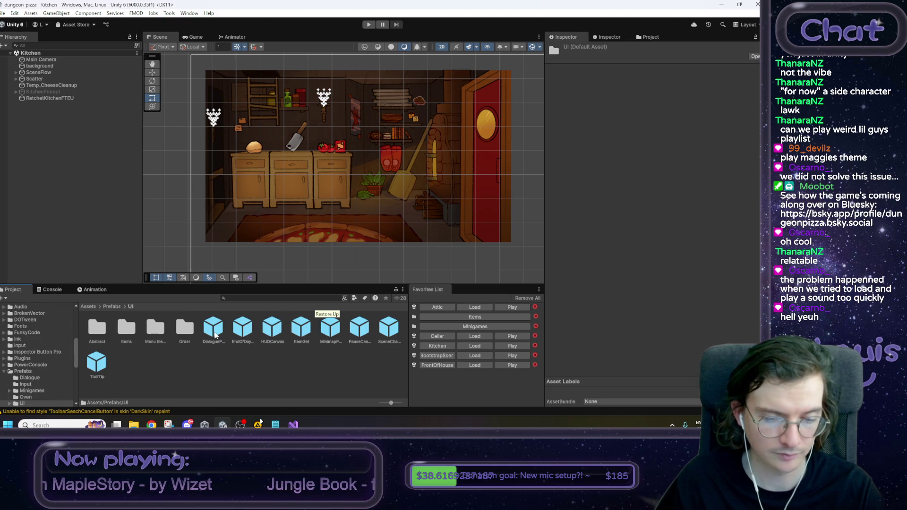
left_click(244, 336)
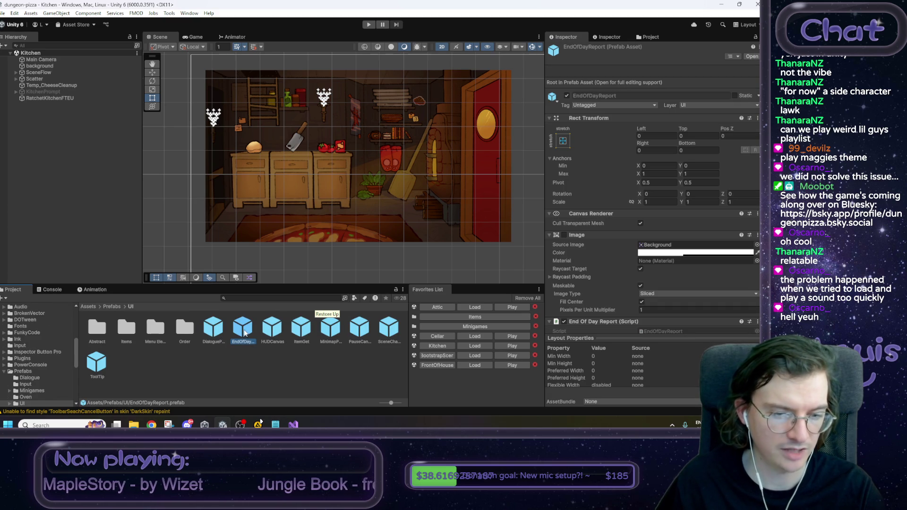
double_click(244, 331)
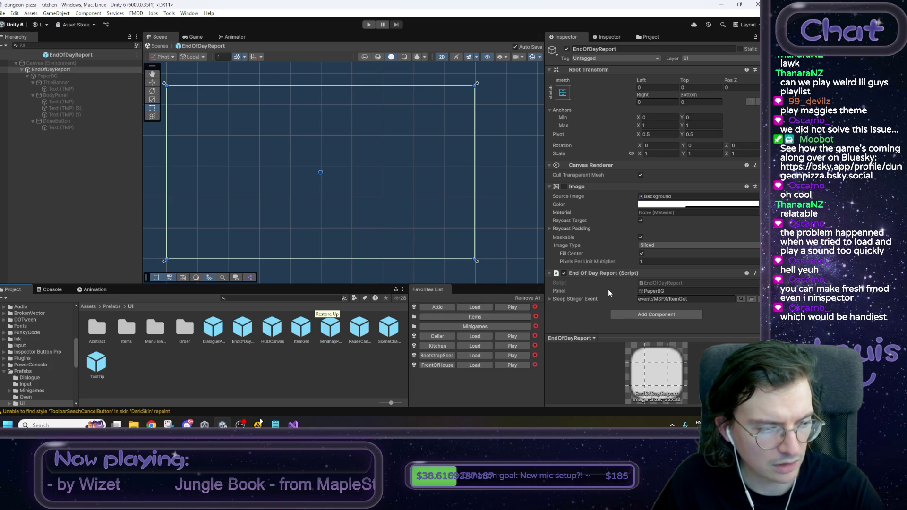
Step: Browse the Sleep Stinger Event picker and inspect the MSFX/ItemGet event
left_click(741, 299)
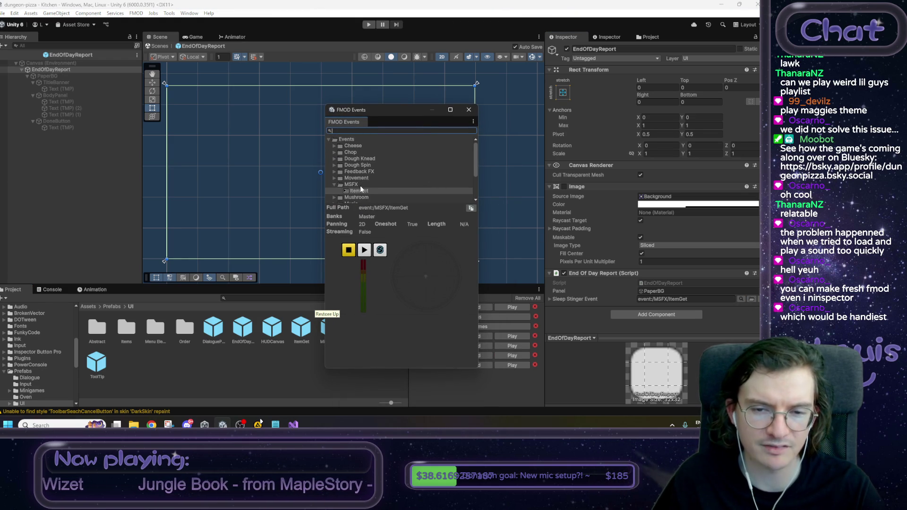
scroll(361, 188, "down", 2)
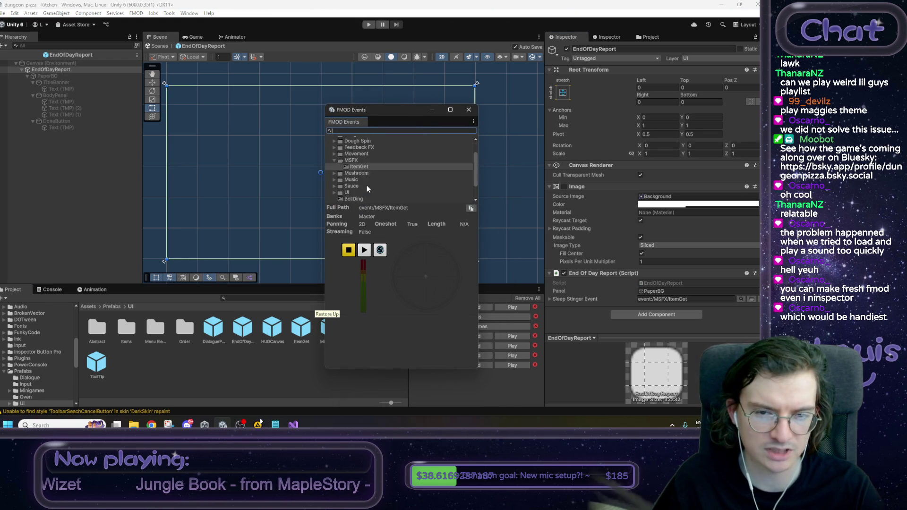
left_click(356, 162)
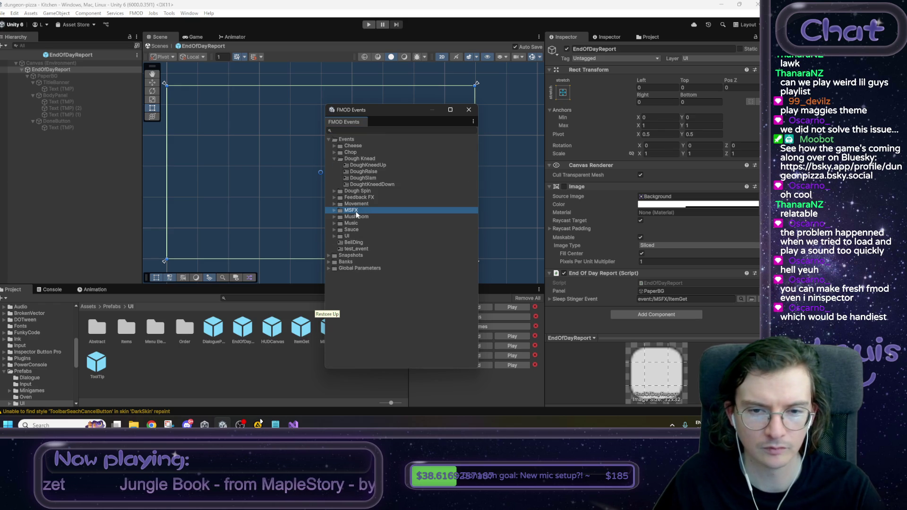
left_click(358, 216)
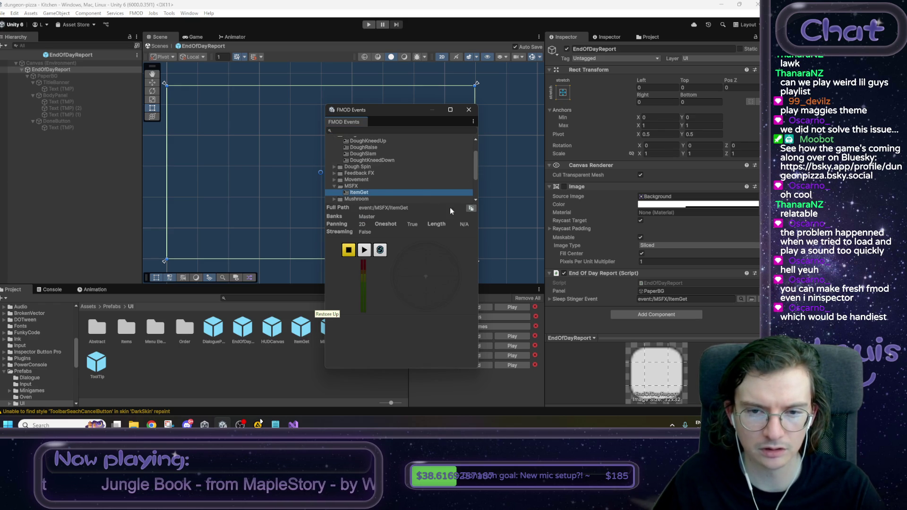
left_click(469, 109)
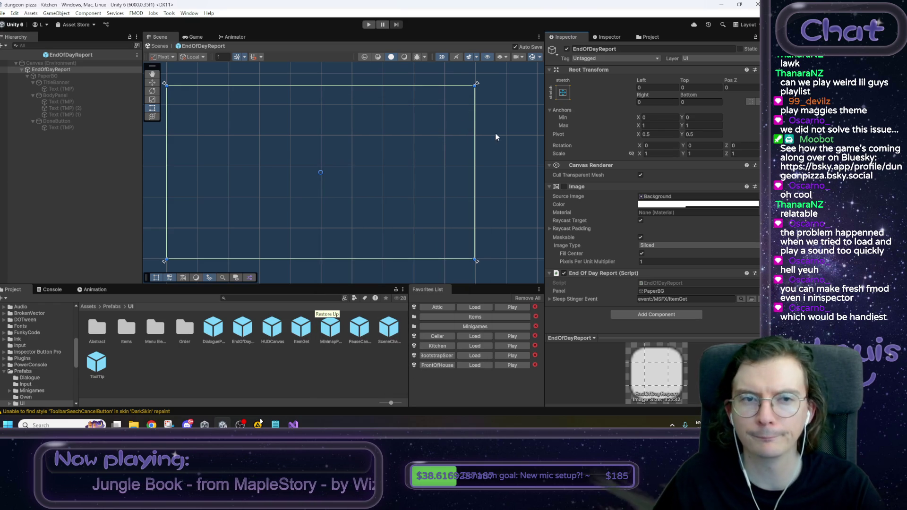
Step: Open the FMOD Event Browser from the FMOD menu, then close it
left_click(189, 14)
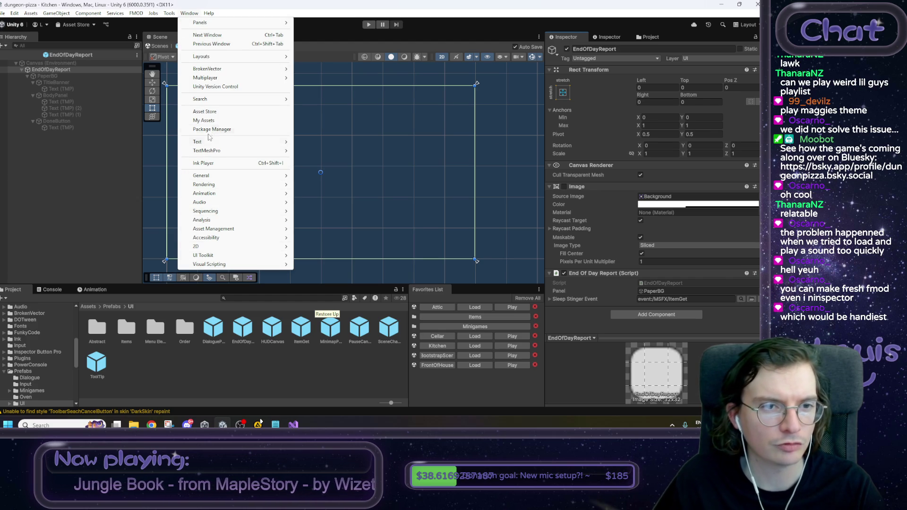
left_click(169, 14)
left_click(136, 13)
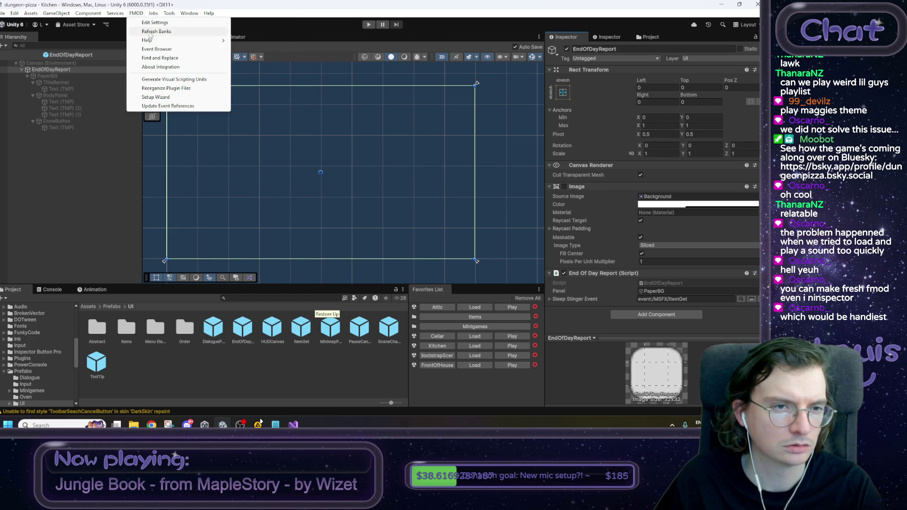
left_click(156, 50)
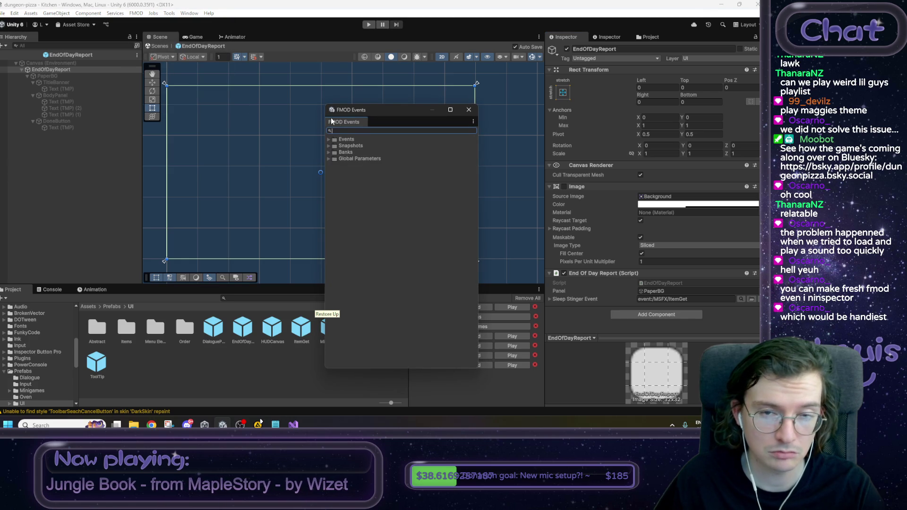
left_click(473, 122)
left_click(472, 116)
left_click(470, 113)
left_click(136, 13)
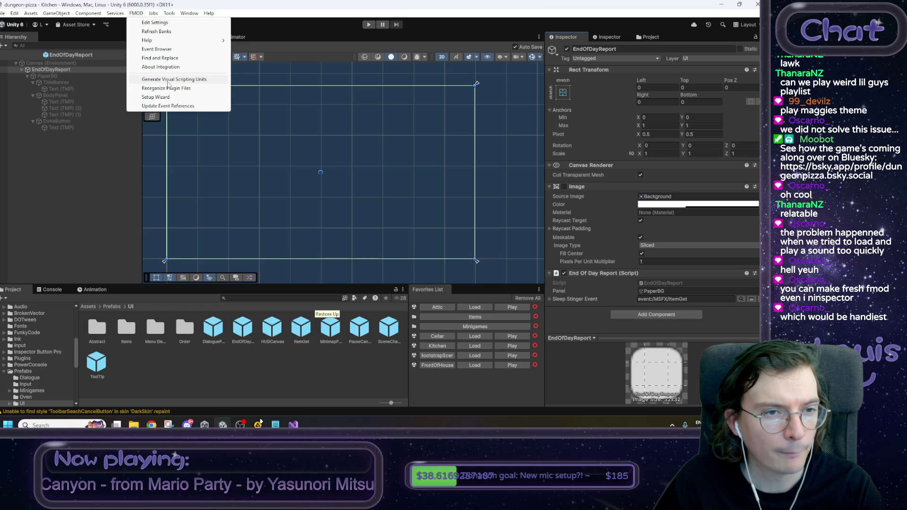
Step: Inspect the Master.strings bank in Assets/Audio/FMOD/Banks/Desktop, then return to the Audio folder
left_click(98, 305)
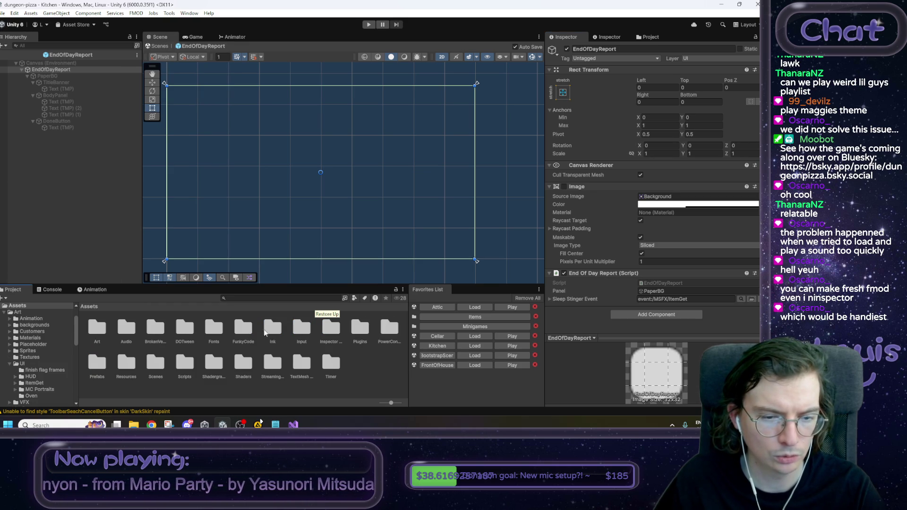
double_click(128, 332)
double_click(97, 327)
double_click(97, 327)
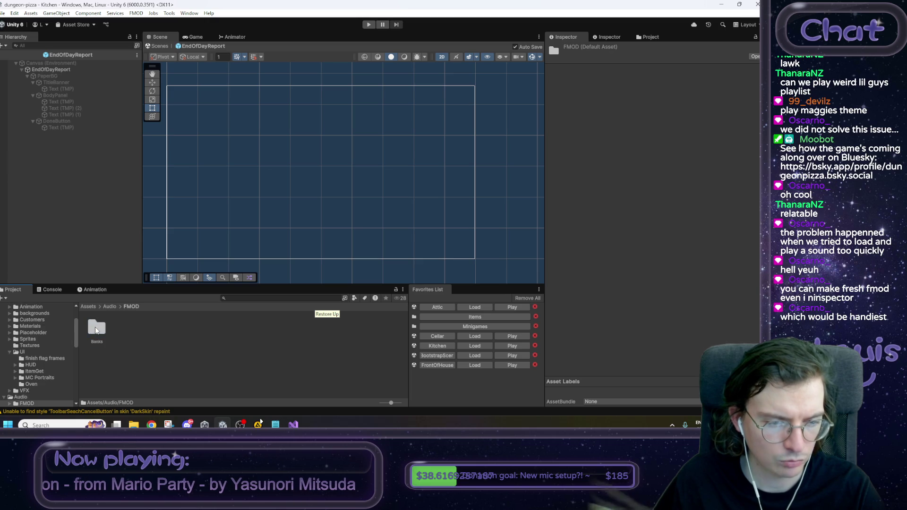
double_click(97, 328)
left_click(126, 330)
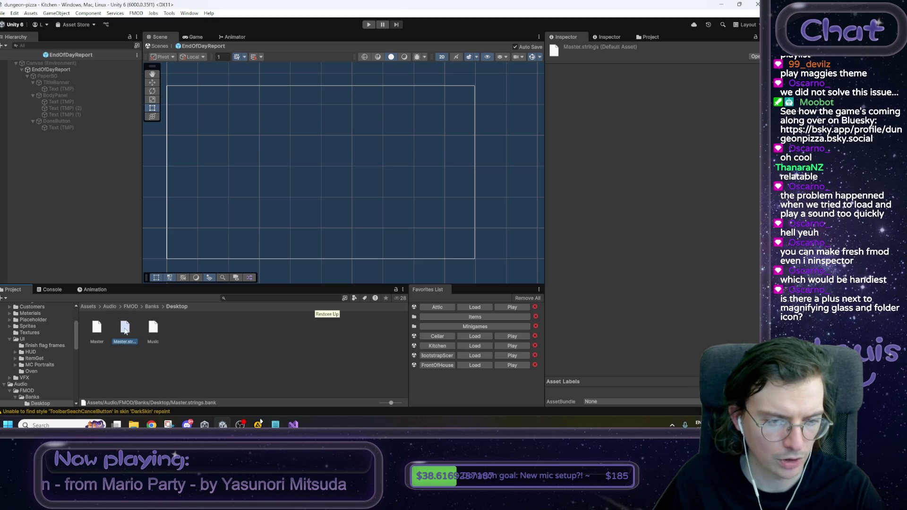
left_click(109, 307)
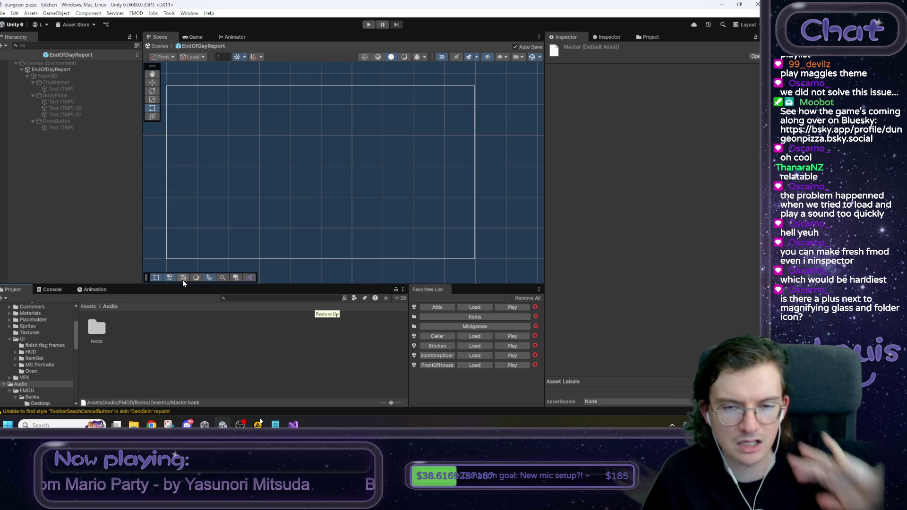
Step: Reopen the FMOD Event Browser, preview the BellDing event, then close the browser
left_click(135, 14)
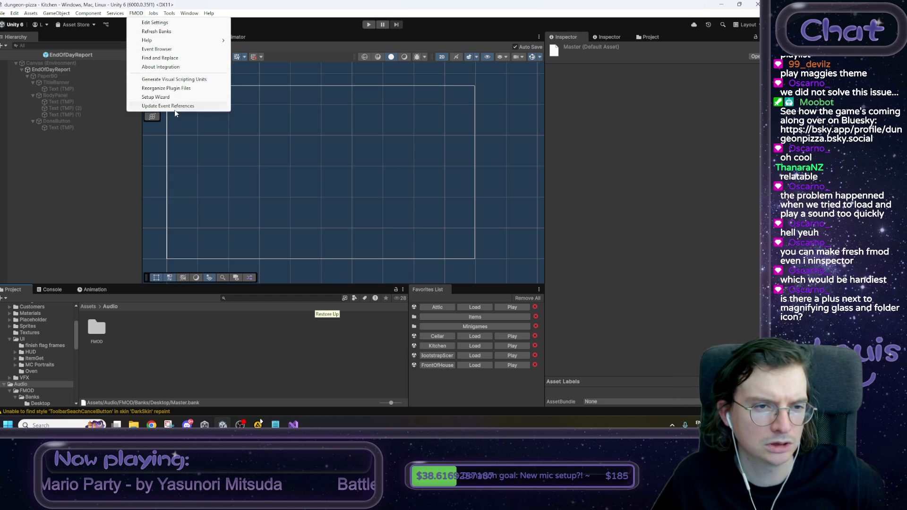
left_click(161, 49)
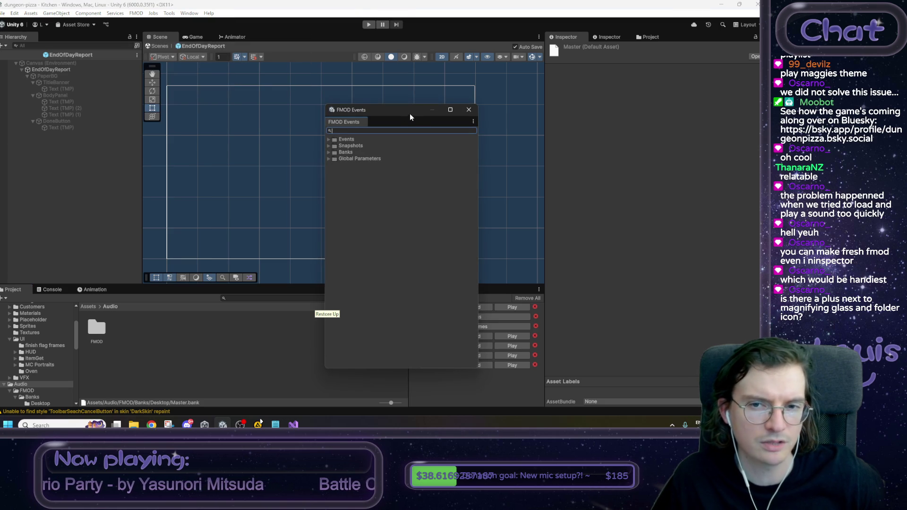
left_click(328, 139)
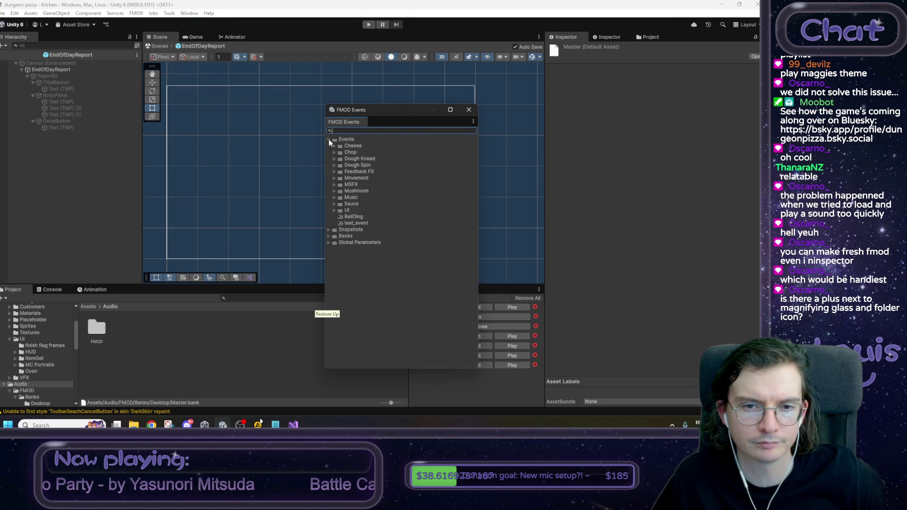
left_click(349, 217)
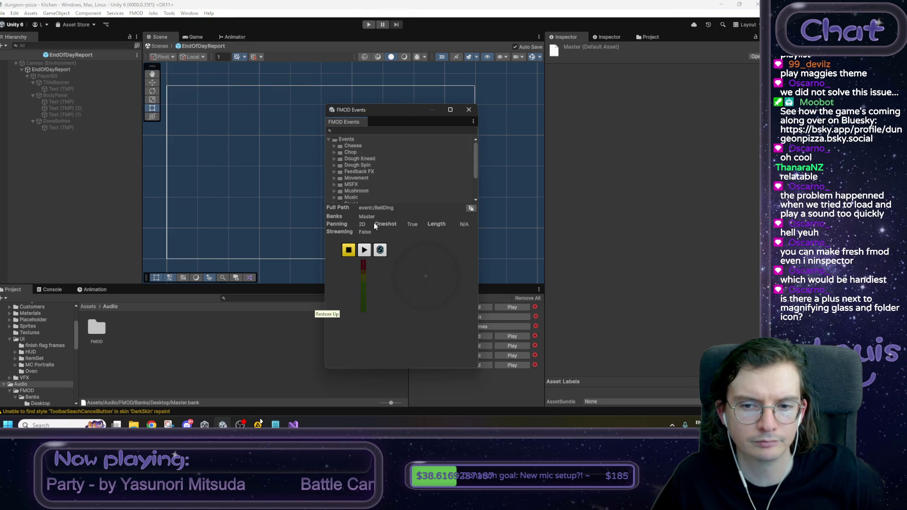
scroll(390, 178, "down", 5)
right_click(350, 122)
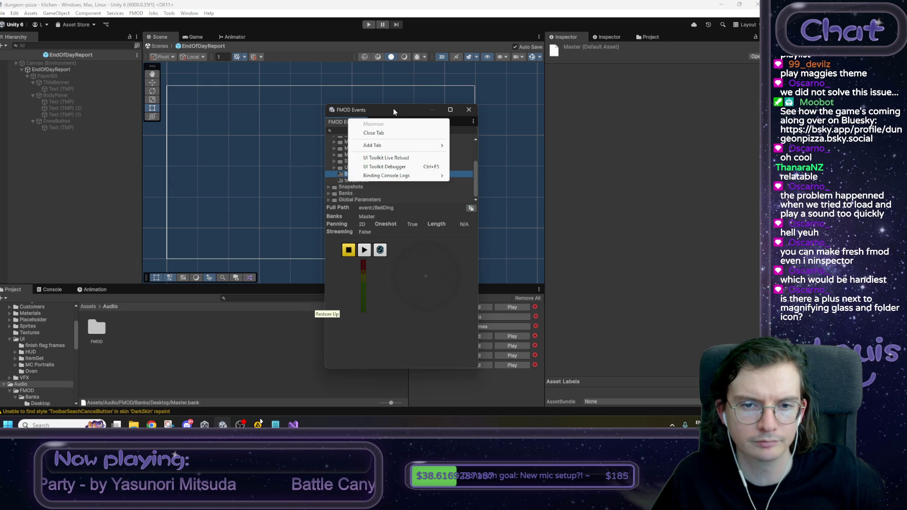
key("Escape")
scroll(338, 174, "up", 3)
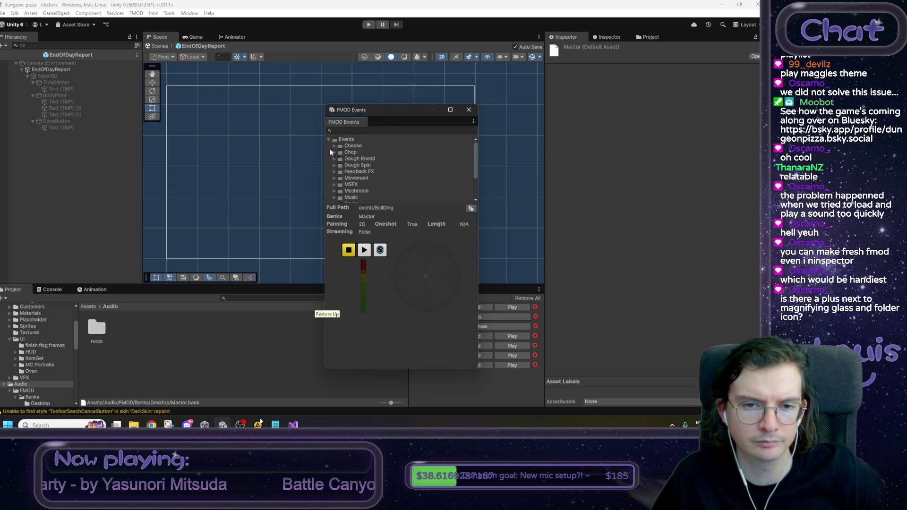
left_click(329, 138)
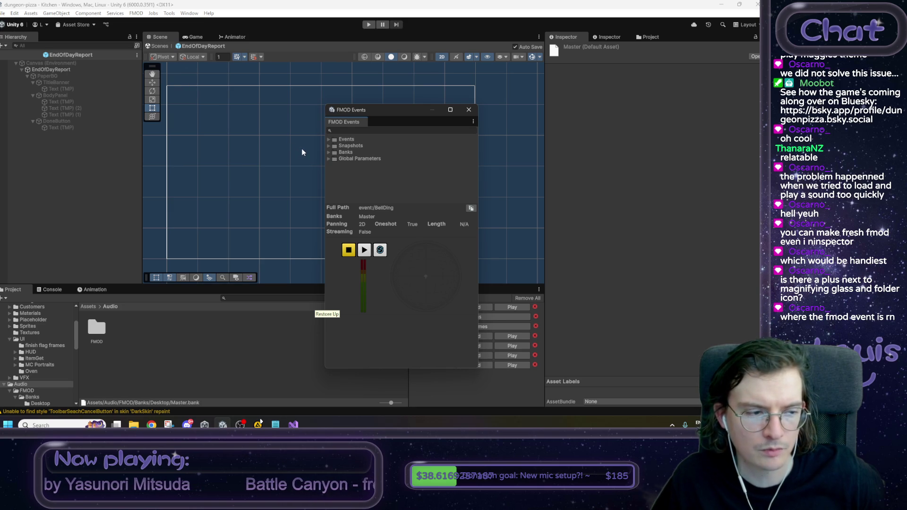
left_click(469, 110)
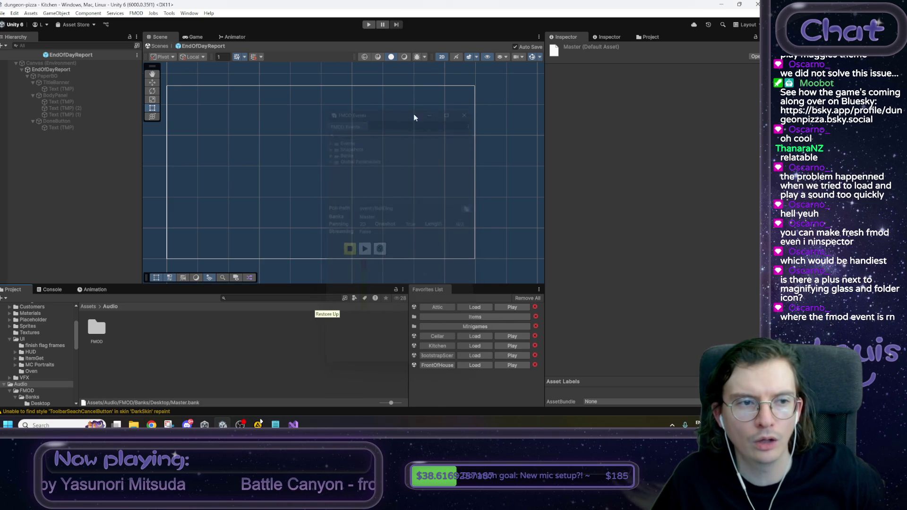
Step: Check EndOfDayReport's Sleep Stinger Event (ItemGet), then exit Prefab Mode back to the Kitchen scene
left_click(79, 71)
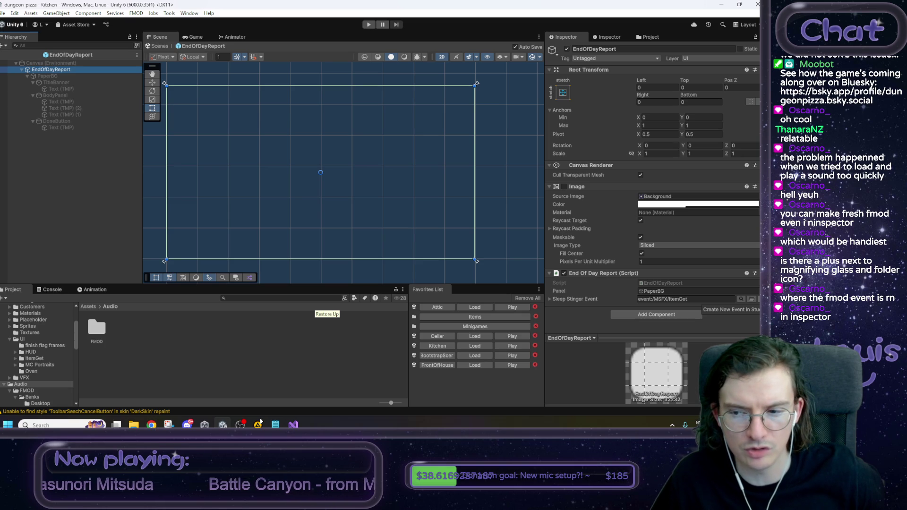
left_click(751, 299)
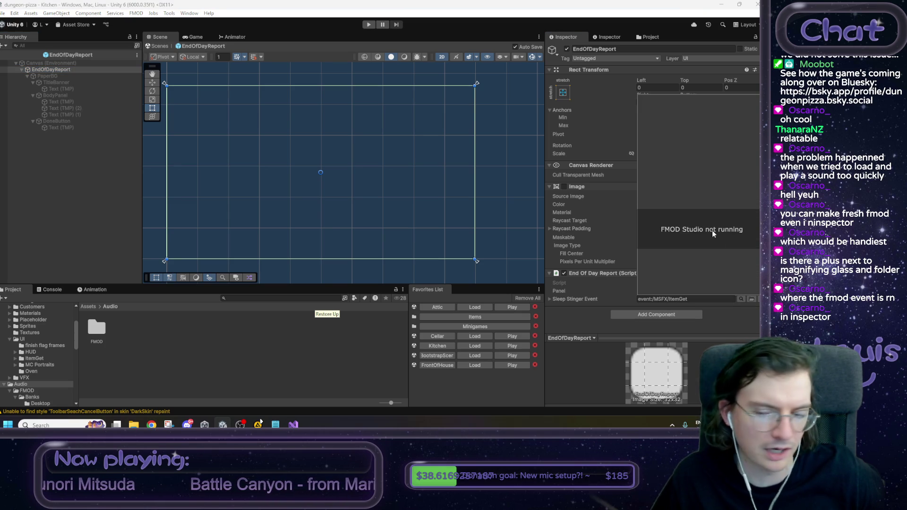
left_click(630, 299)
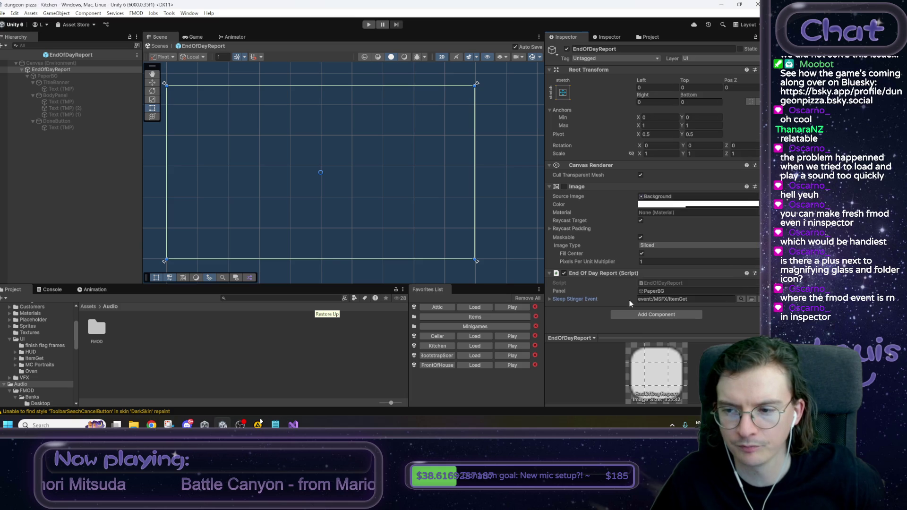
left_click(629, 300)
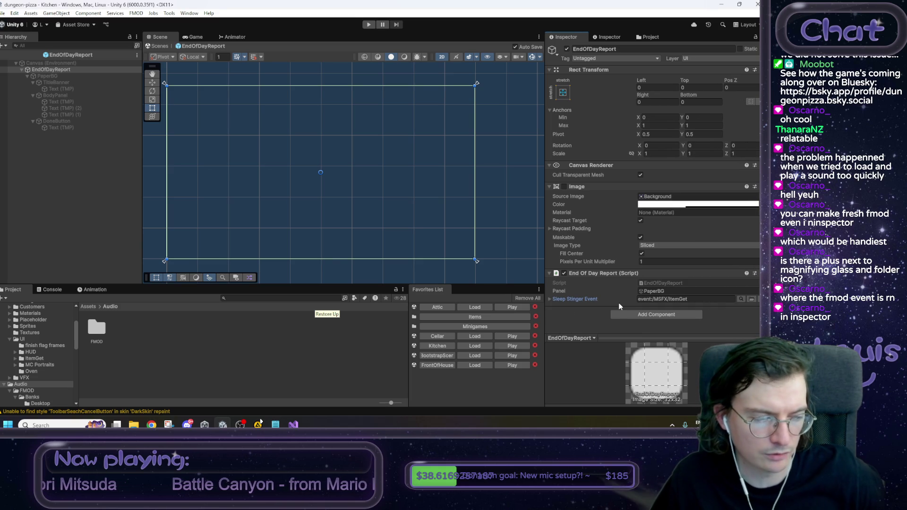
left_click_drag(381, 199, 405, 196)
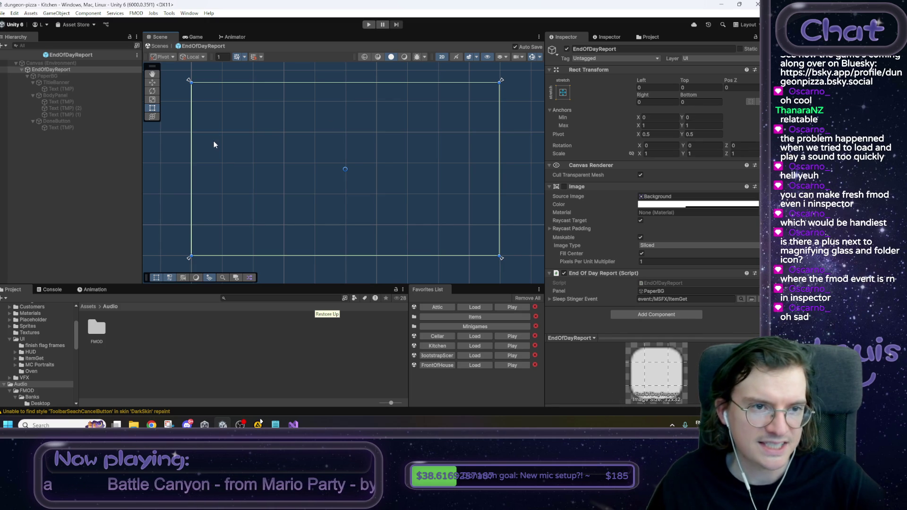
left_click(158, 46)
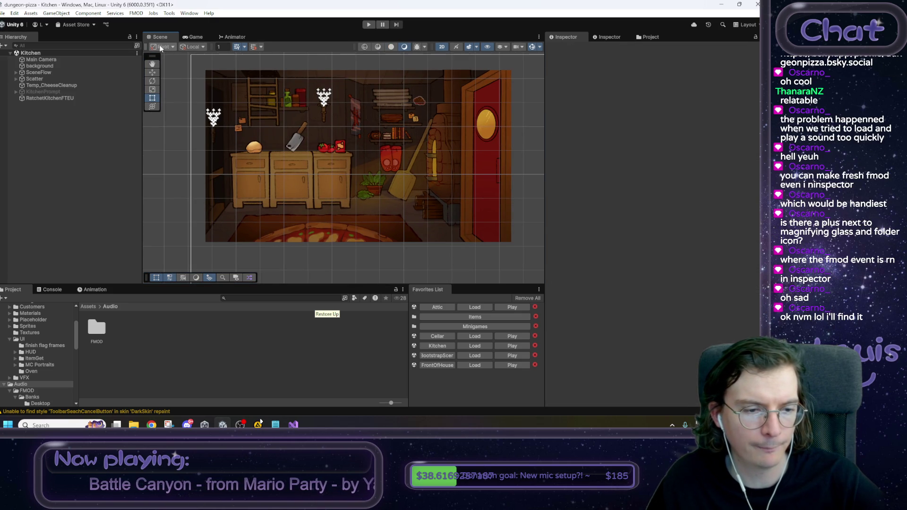
Step: Select the EndOfDayReport prefab in Assets/Prefabs/UI and start Play mode
left_click(95, 306)
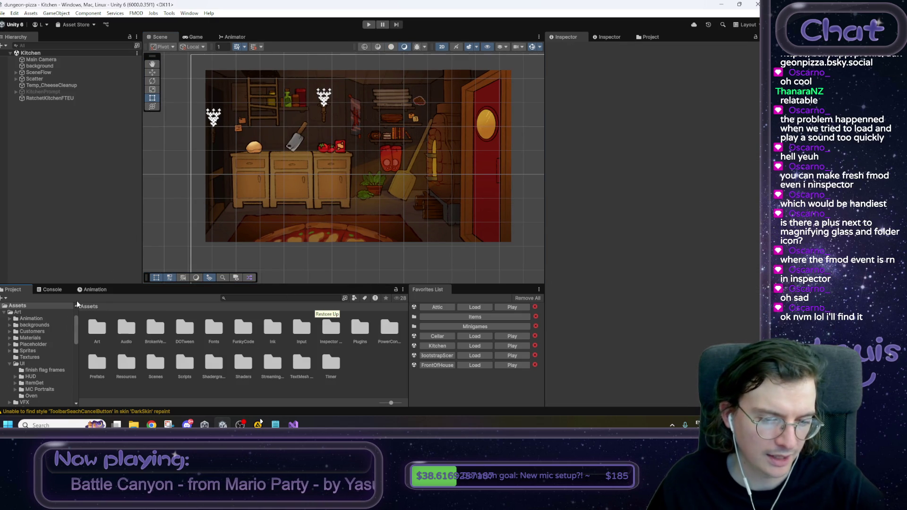
double_click(107, 365)
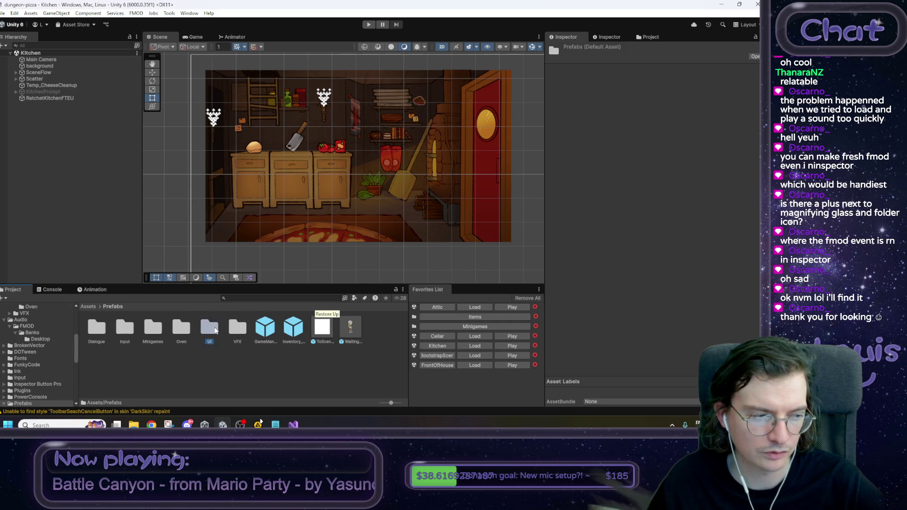
double_click(215, 330)
left_click(249, 330)
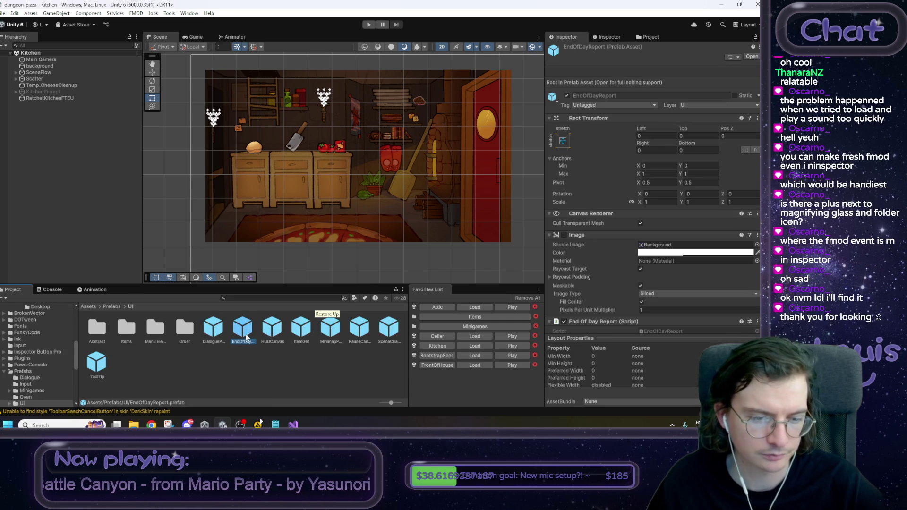
scroll(678, 205, "down", 2)
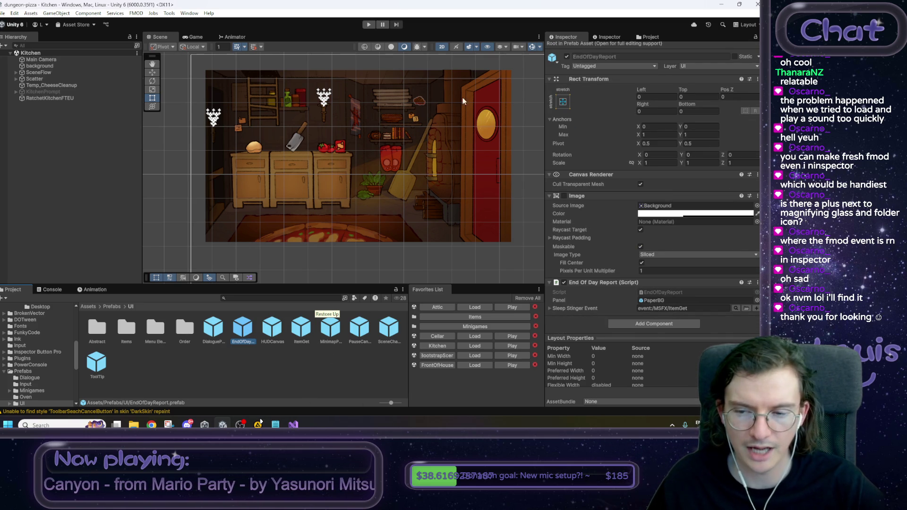
left_click(365, 25)
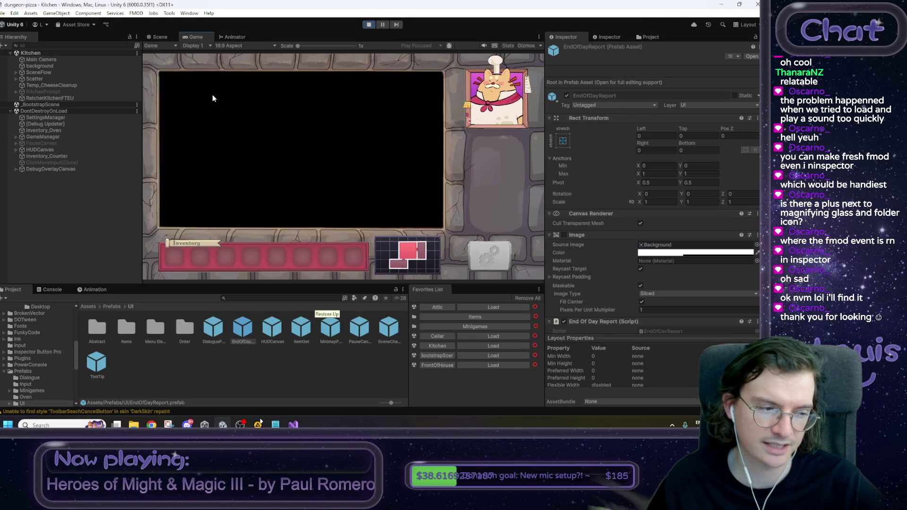
Step: Sleep in the Attic bed, dismiss the End of Day report, and stop Play mode
left_click(276, 200)
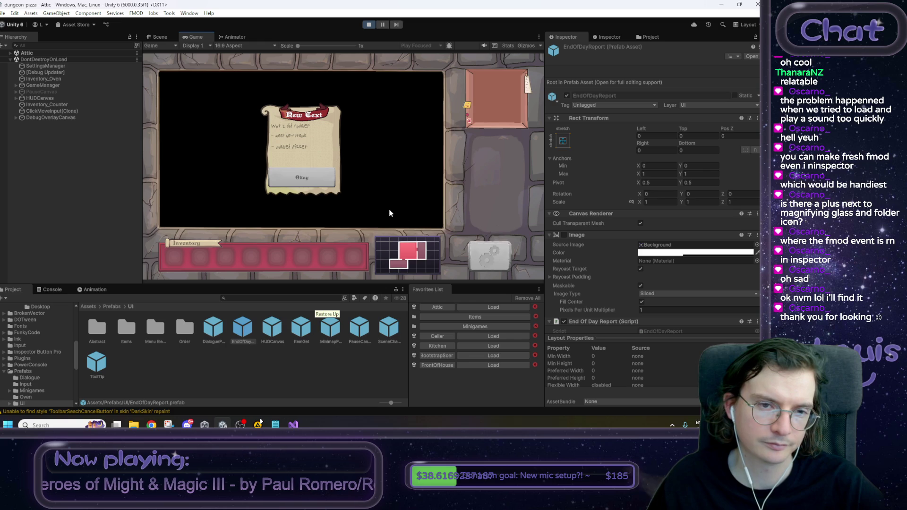
left_click(297, 182)
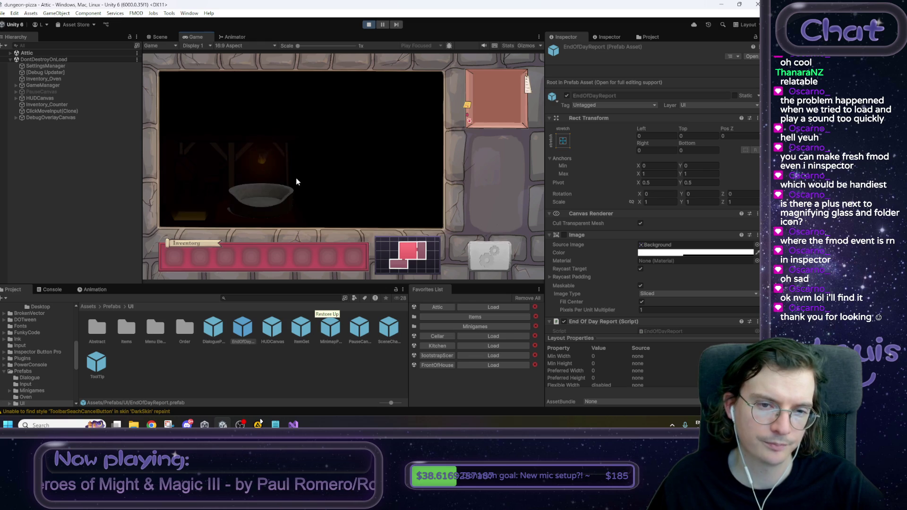
left_click(368, 25)
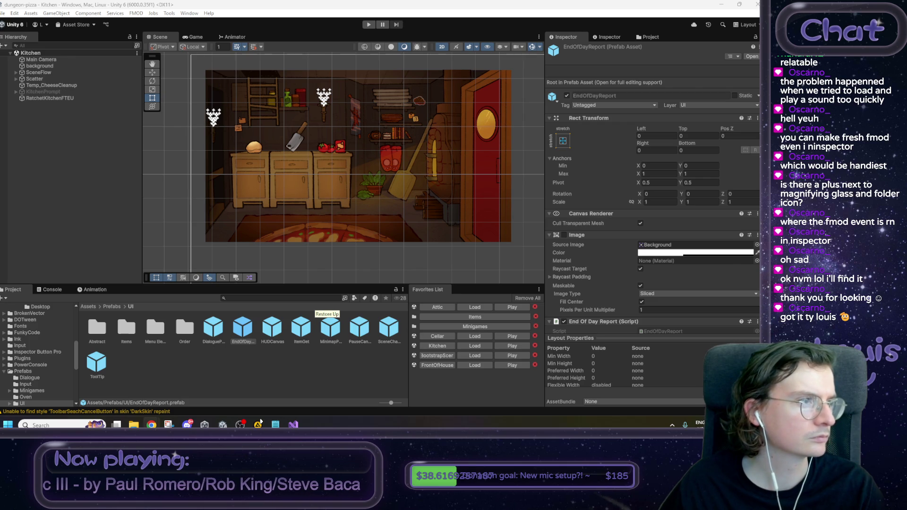
key("alt+Tab")
Step: Seek the Good Pizza longplay back to its Day 1 profit report and pause there
left_click(339, 191)
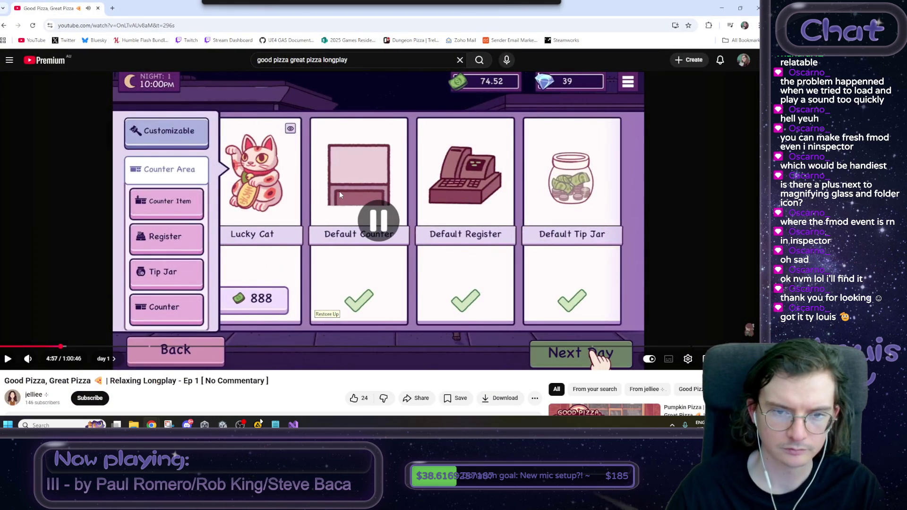
key("j")
key("j")
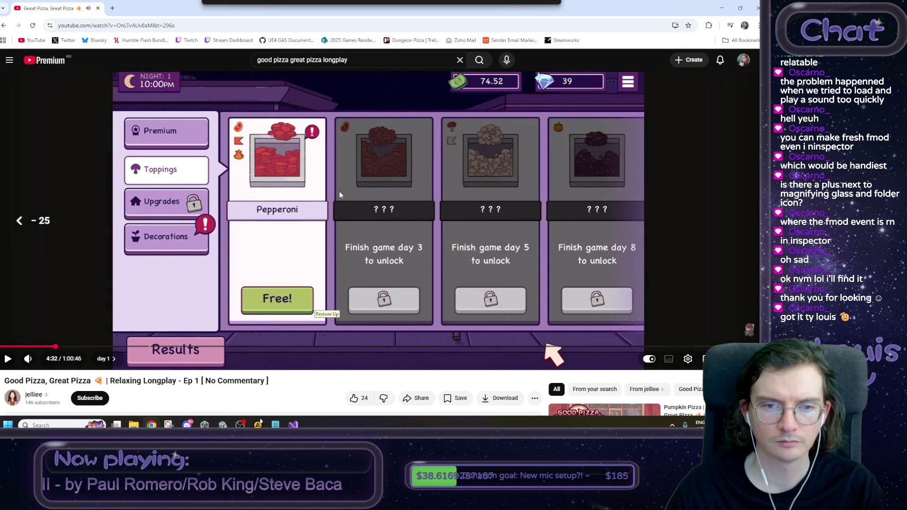
key("j")
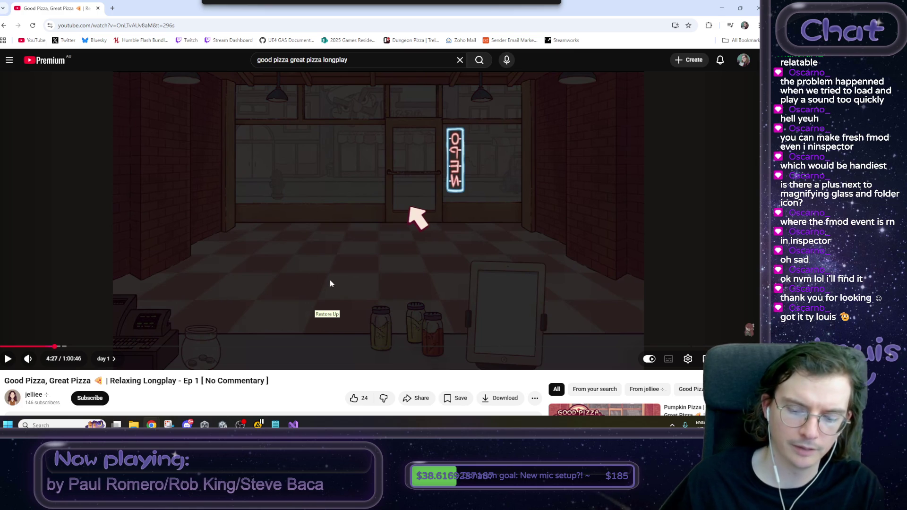
key("Left")
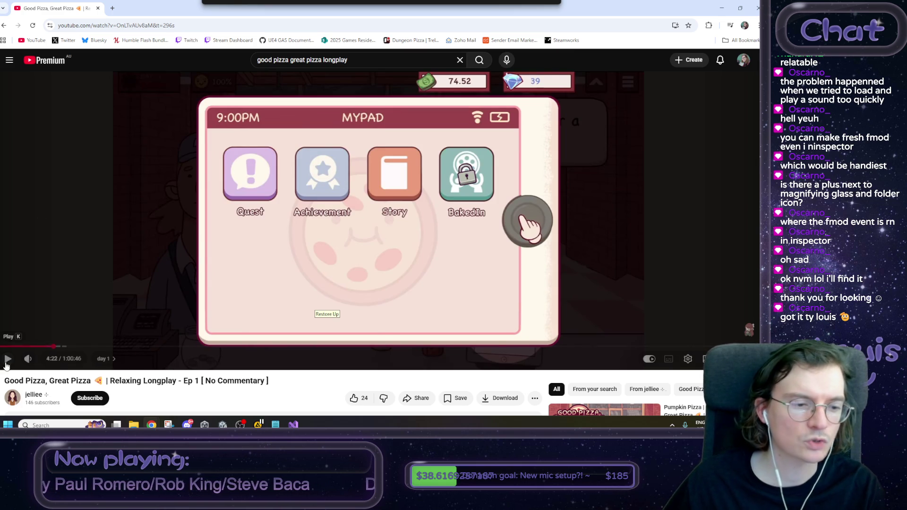
left_click(9, 360)
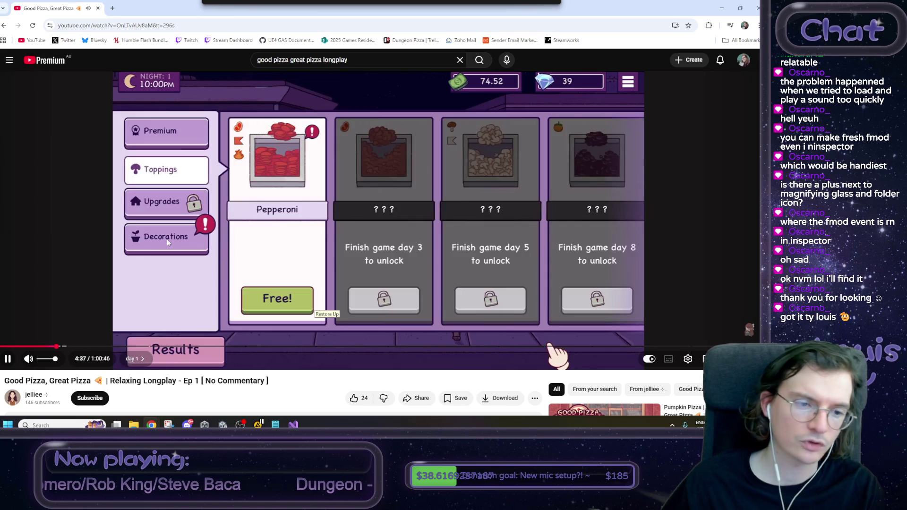
left_click(167, 239)
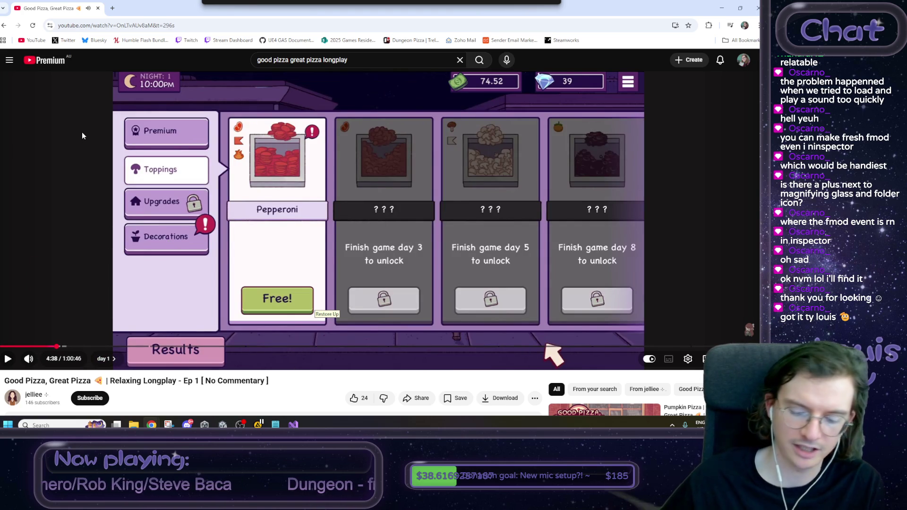
key("Left")
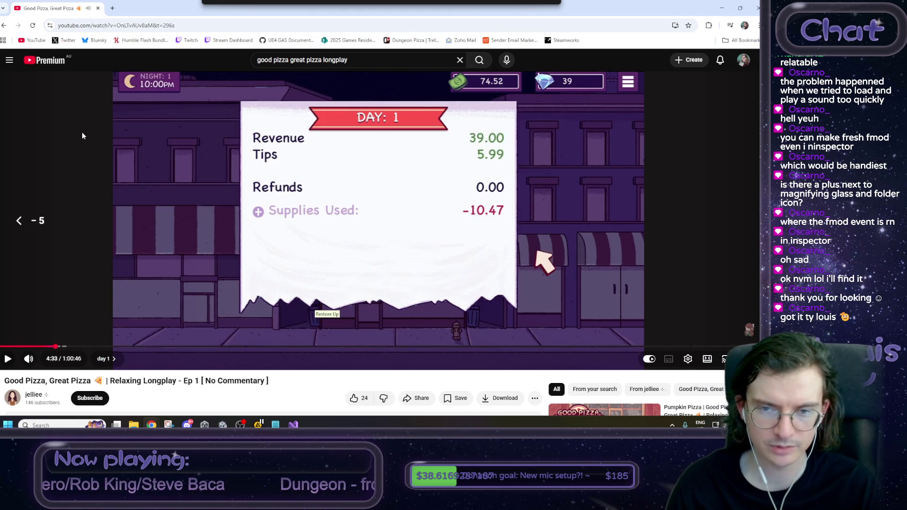
key("Left")
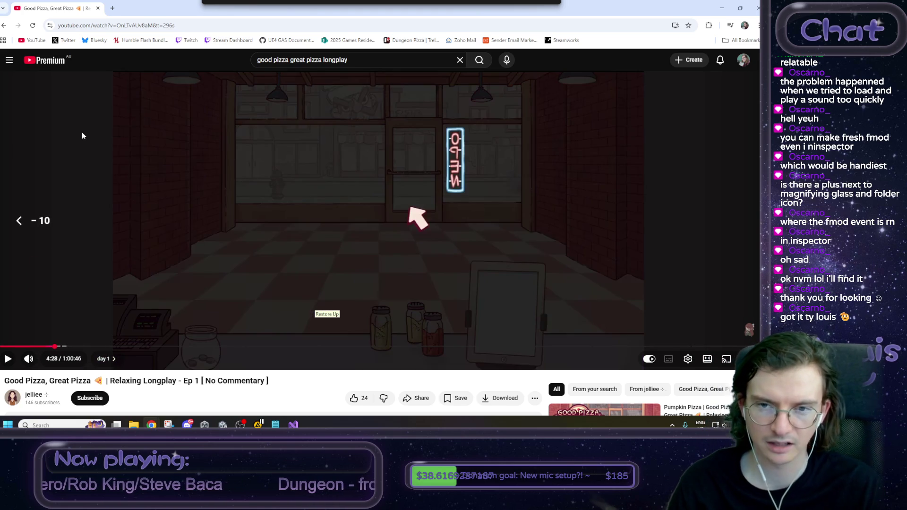
key("space")
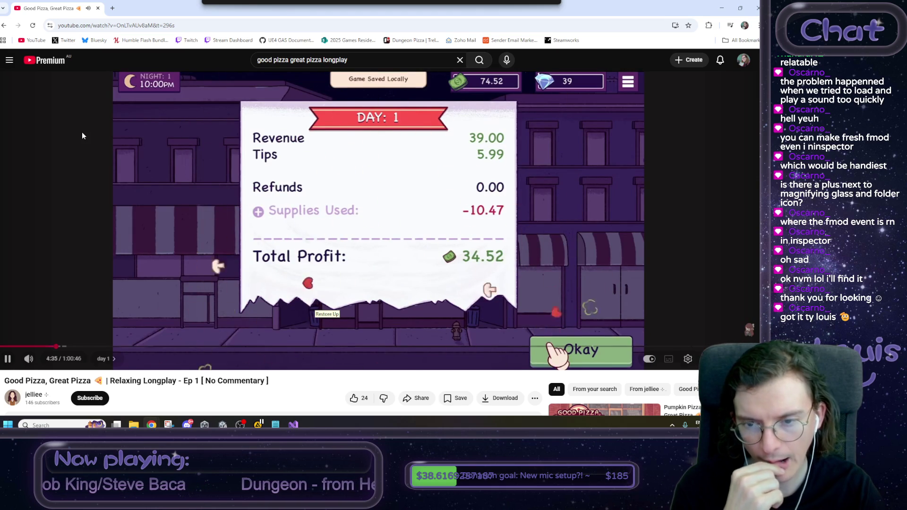
key("space")
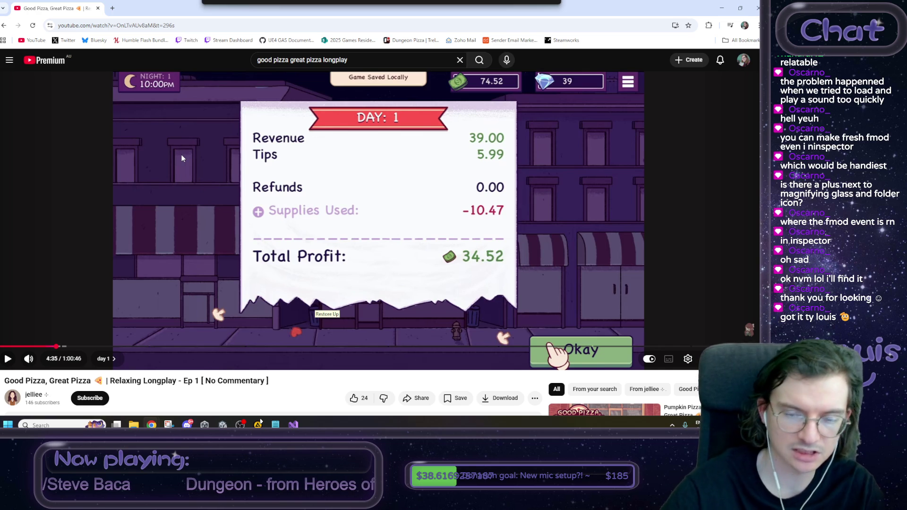
key("alt+Tab")
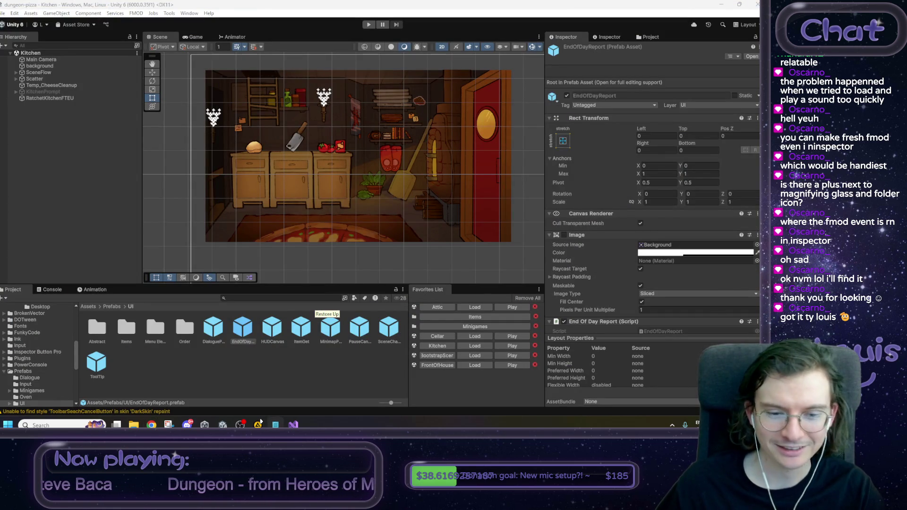
key("alt+Tab")
Step: Mark 'make a lil fmod event' as [?] and add a line for 'SIDE QUEST: UI particles'
left_click_drag(672, 198, 578, 199)
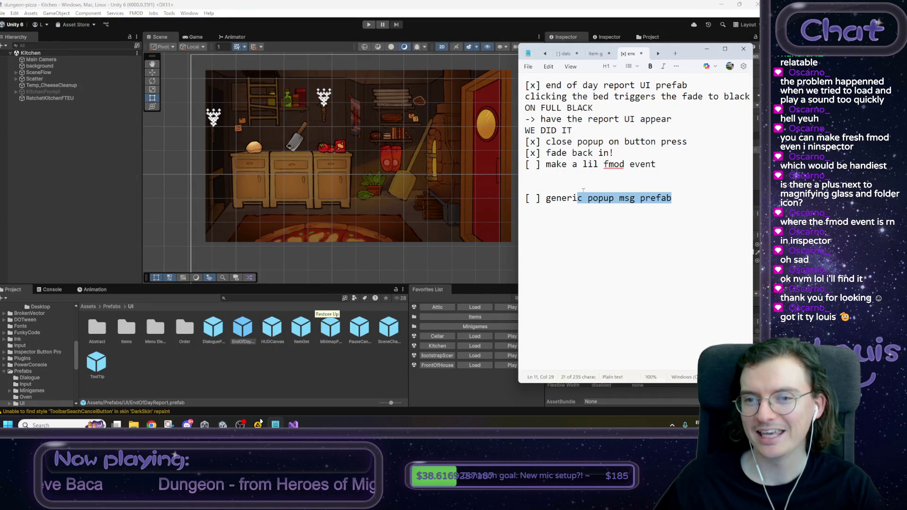
left_click_drag(656, 164, 547, 164)
left_click(534, 164)
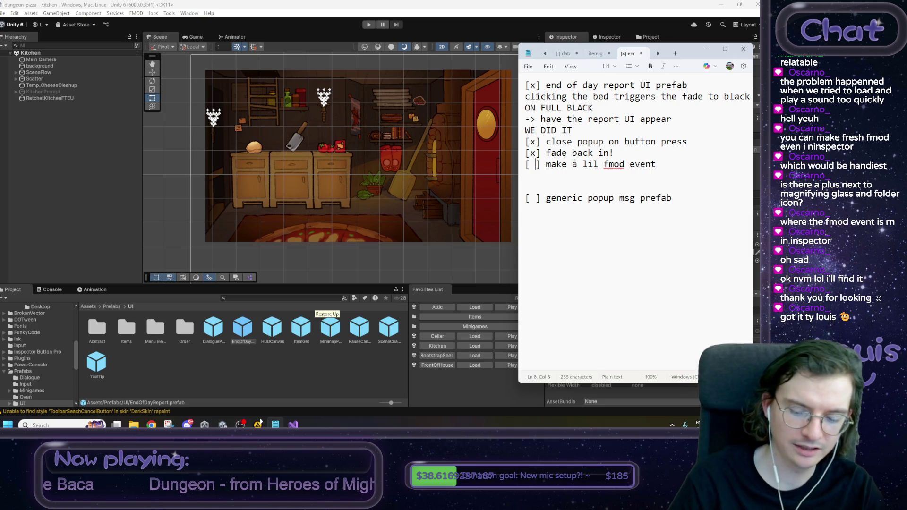
key("BackSpace")
type("?")
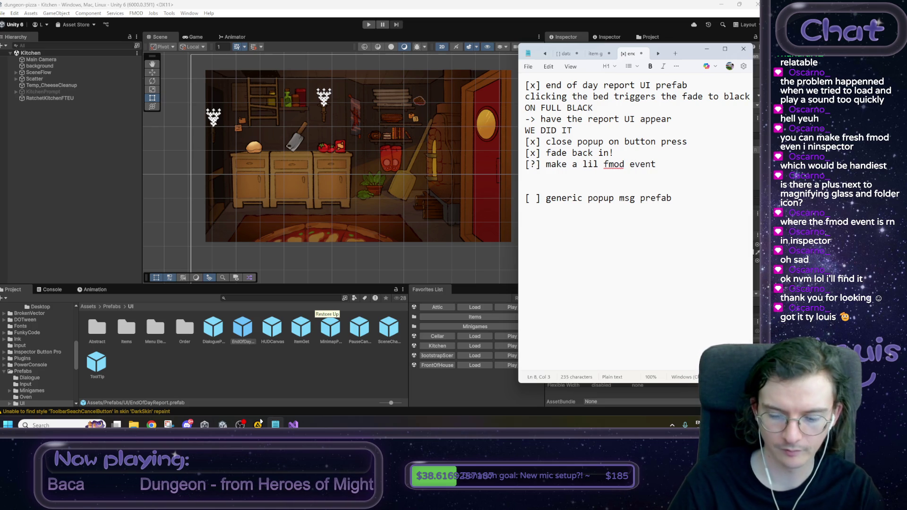
key("Return")
key("Return")
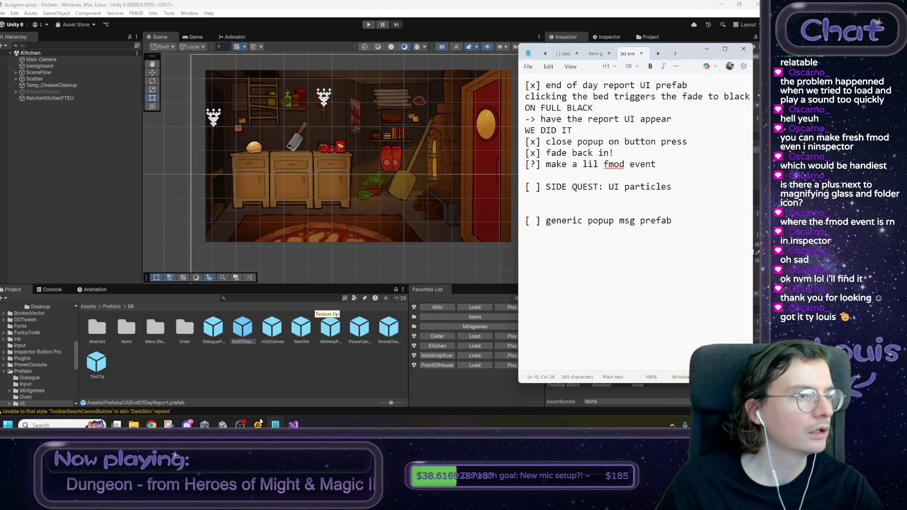
left_click(261, 422)
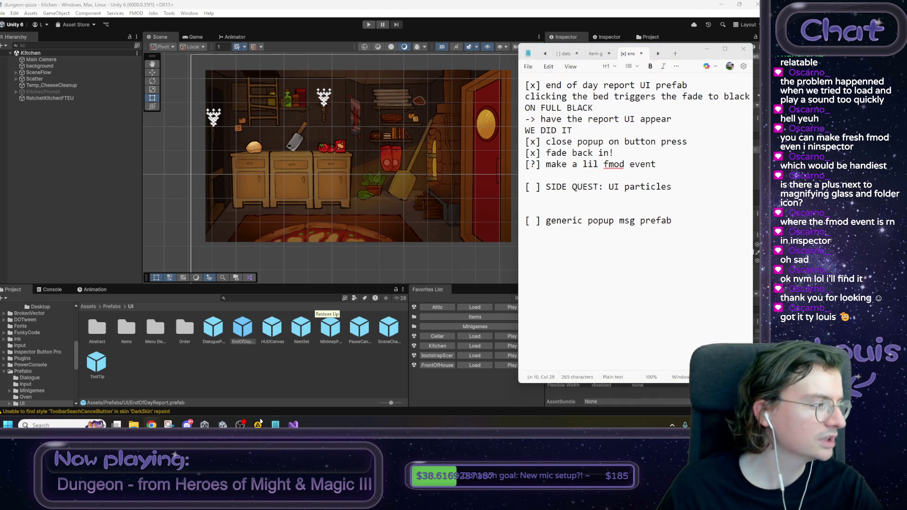
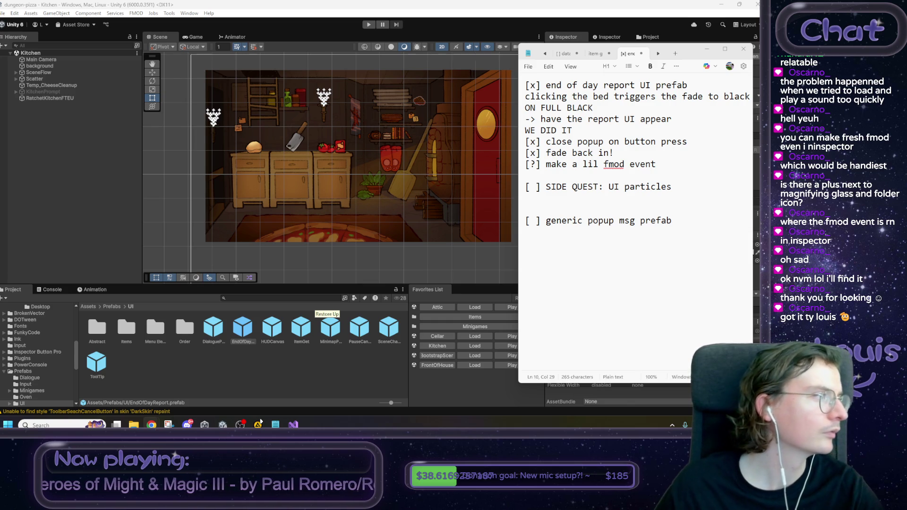
Step: Switch from Unity to the Chrome window with the 'unity ui particles' Google results
key("alt+Tab")
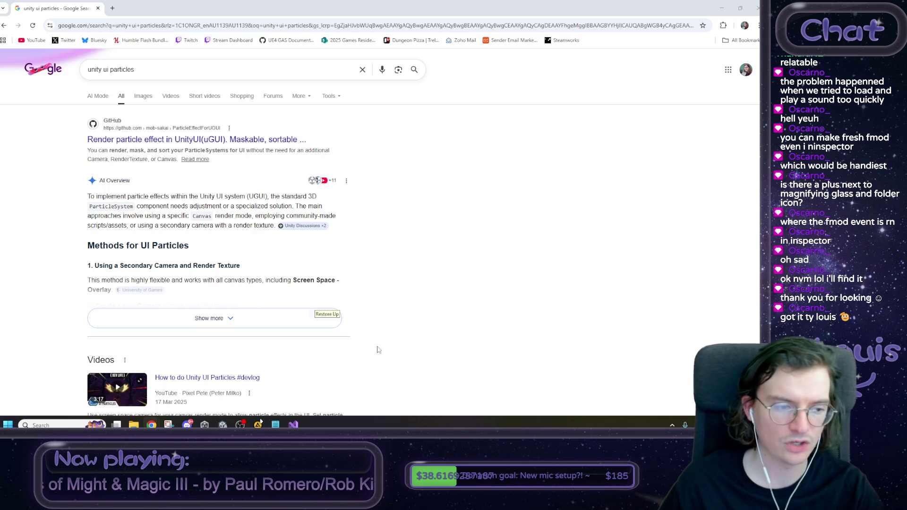
scroll(468, 291, "down", 2)
scroll(465, 290, "up", 2)
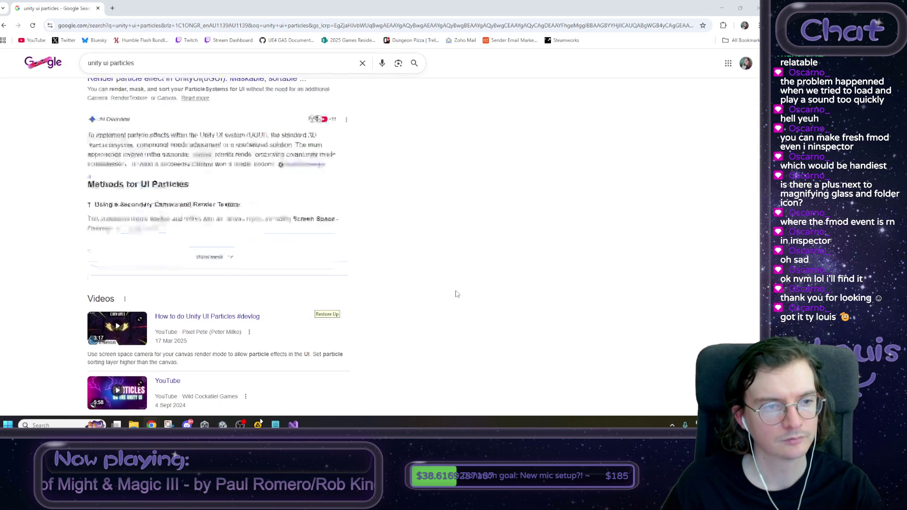
left_click_drag(121, 266, 276, 276)
left_click(524, 273)
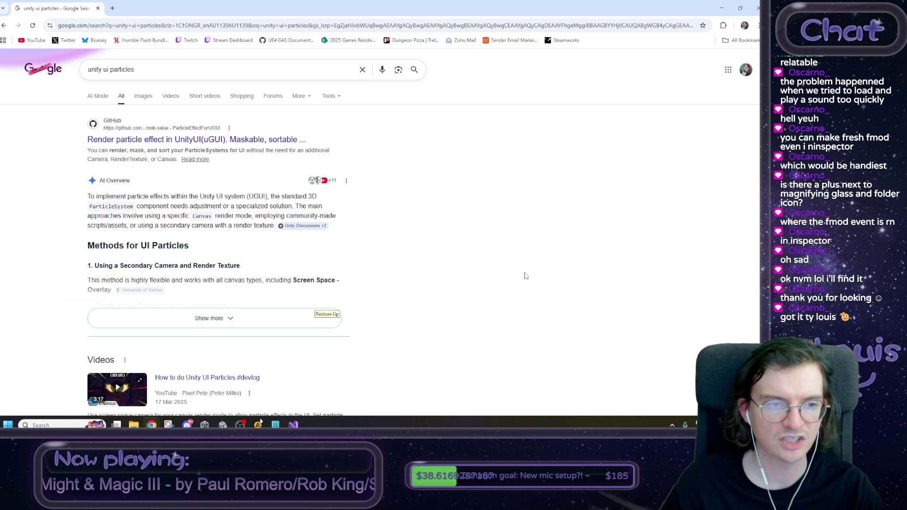
scroll(523, 274, "down", 10)
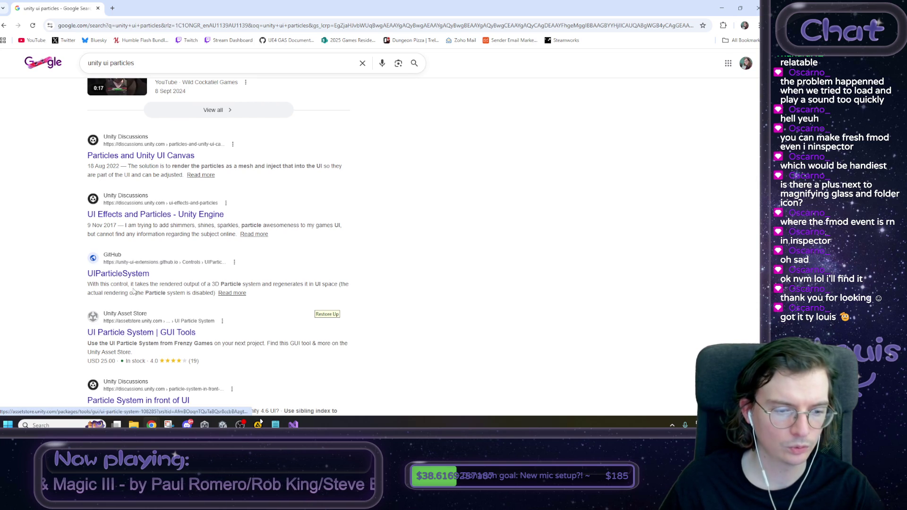
scroll(134, 292, "down", 3)
scroll(133, 291, "up", 10)
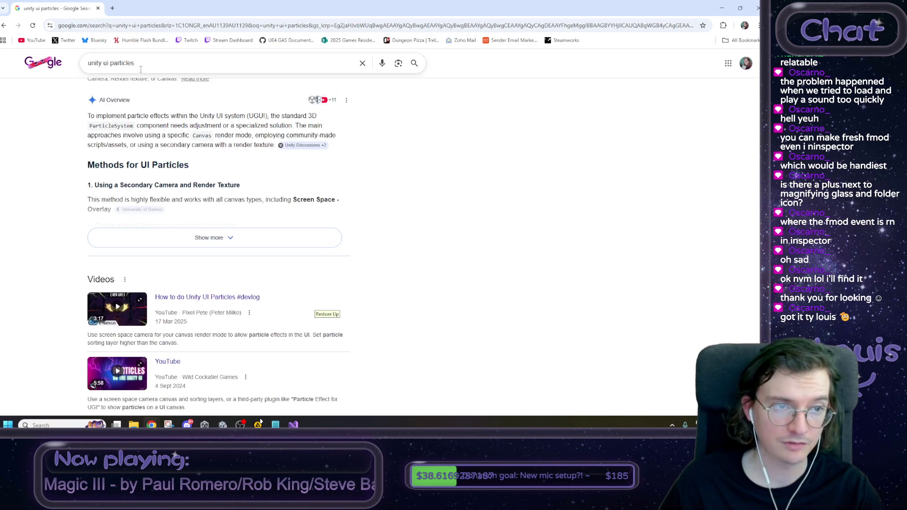
left_click(141, 70)
type("reddit")
Step: Rerun the search with 'reddit' and open the 'How to use particle effects in UI' thread
key("Return")
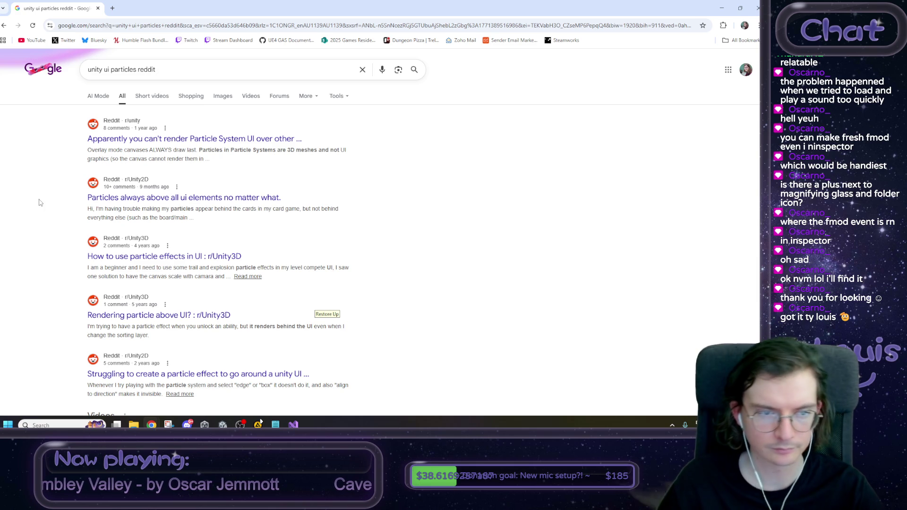
middle_click(173, 255)
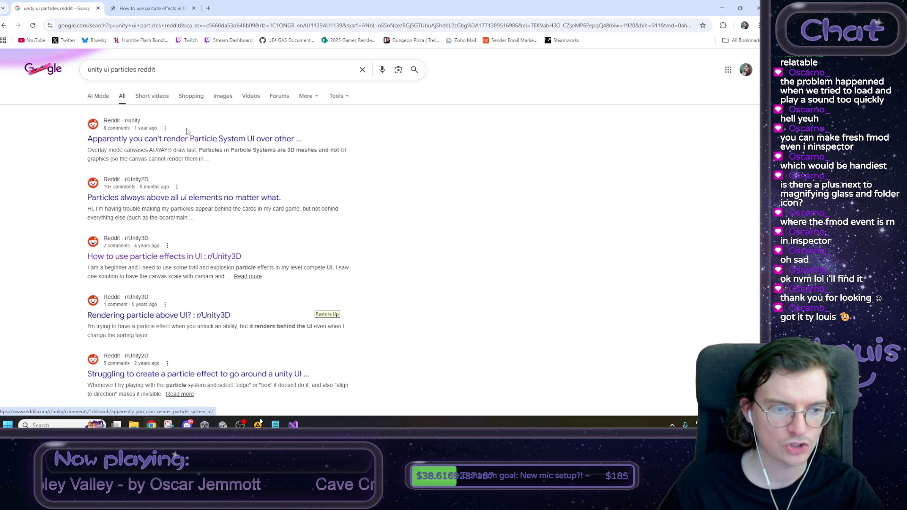
left_click(161, 8)
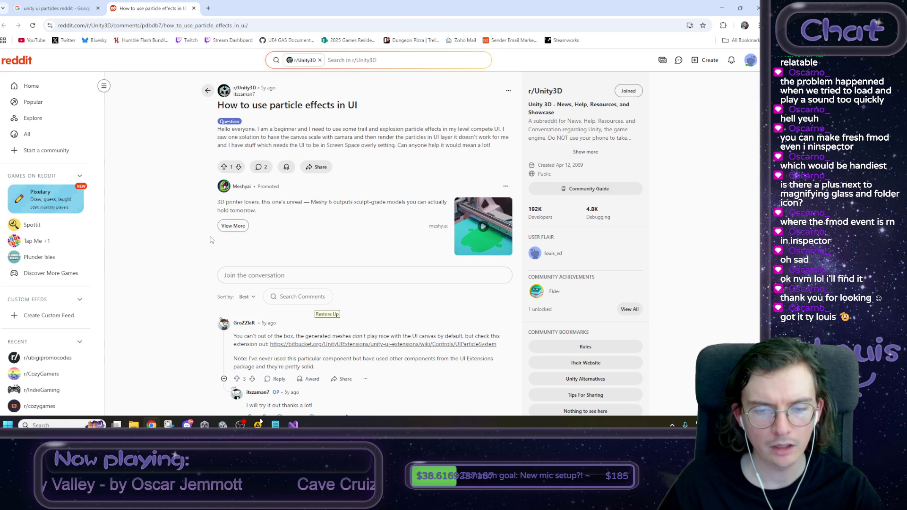
Step: Open the Bitbucket UIParticleSystem wiki linked in the thread's top comment in a new tab
scroll(223, 241, "down", 1)
scroll(268, 270, "down", 1)
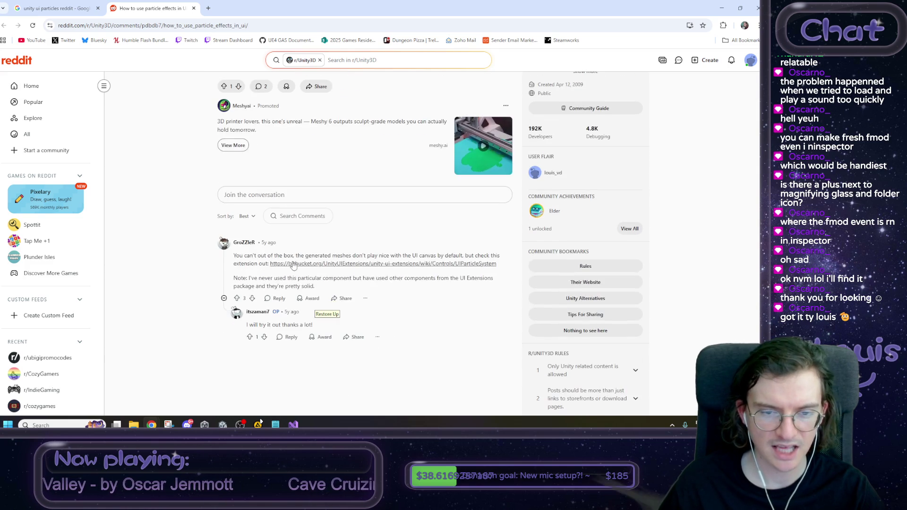
middle_click(298, 266)
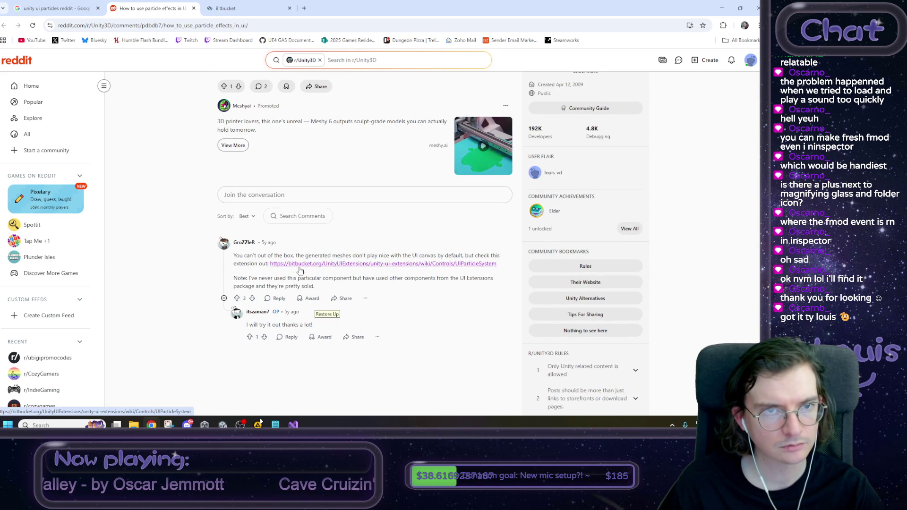
left_click(235, 4)
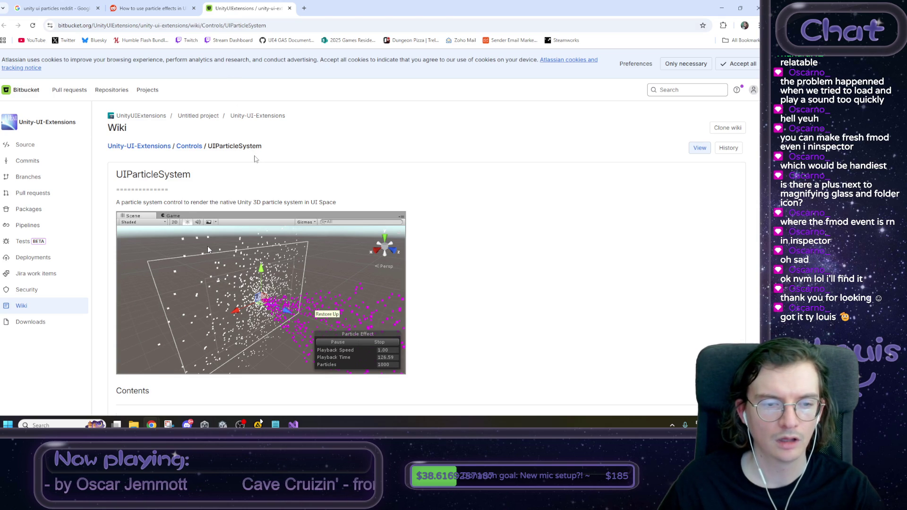
left_click_drag(153, 202, 351, 205)
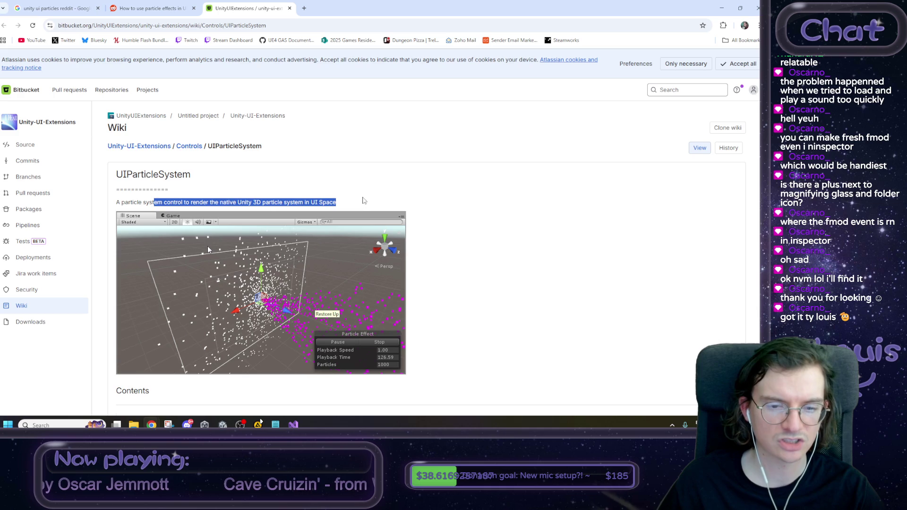
scroll(364, 200, "down", 6)
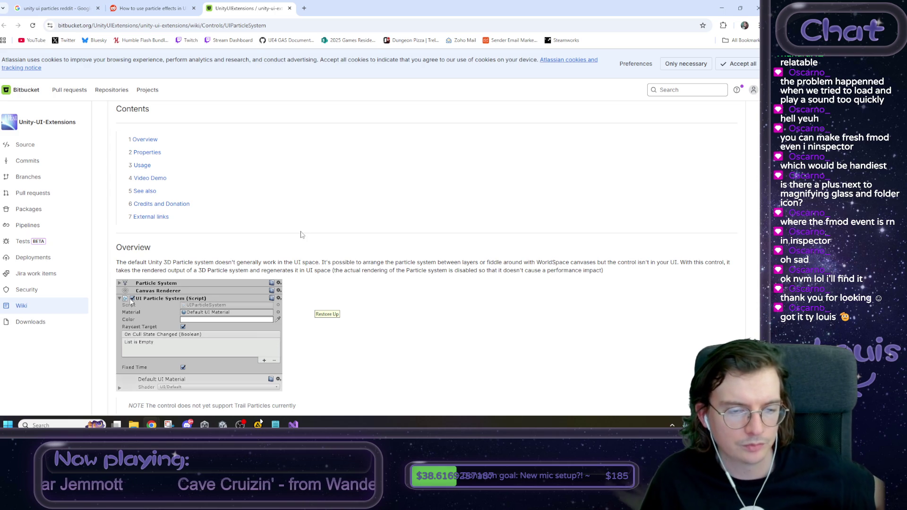
mouse_move(283, 263)
left_mouse_down()
mouse_move(491, 264)
mouse_move(116, 264)
left_mouse_up()
left_click(323, 263)
left_click_drag(563, 254, 563, 260)
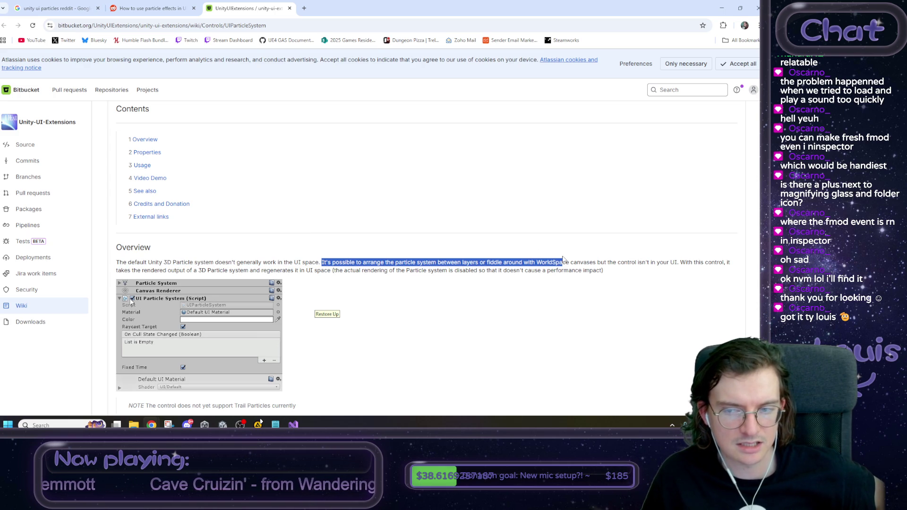
left_click(581, 260)
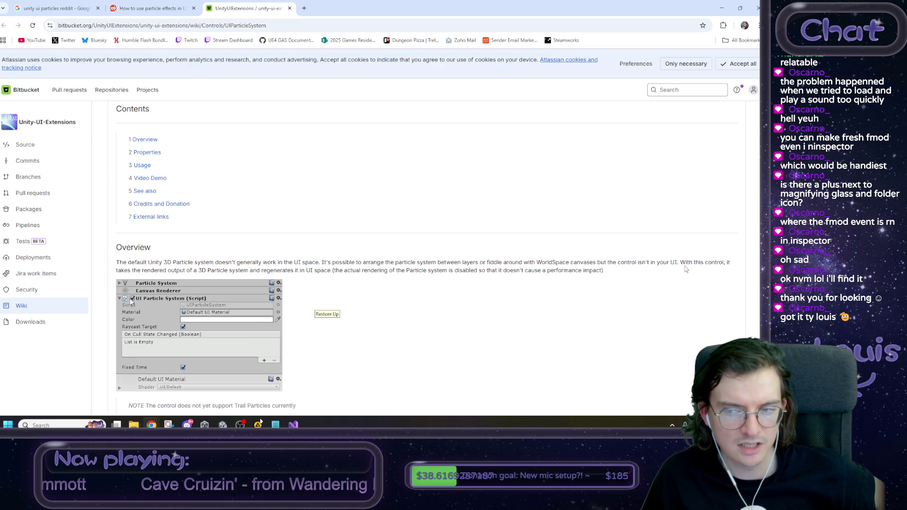
mouse_move(683, 263)
left_mouse_down()
mouse_move(194, 272)
mouse_move(453, 278)
left_mouse_up()
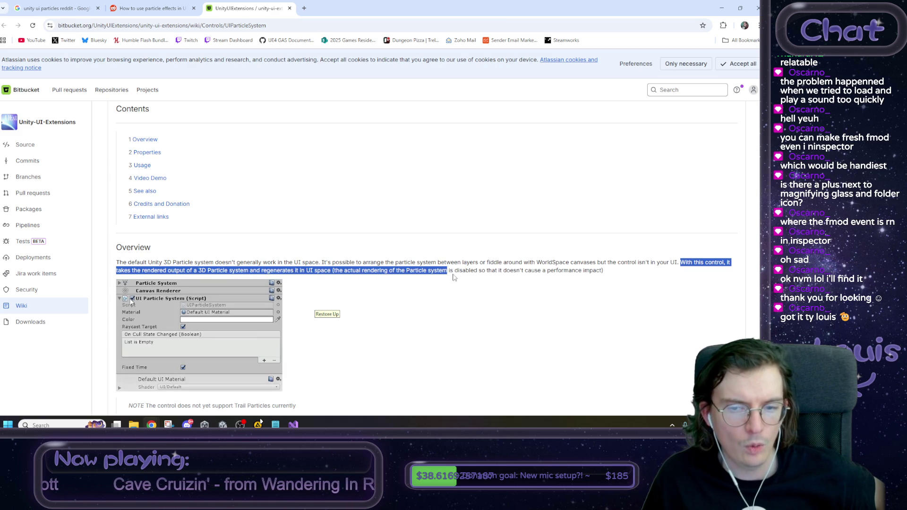
left_click(595, 272)
scroll(592, 268, "down", 1)
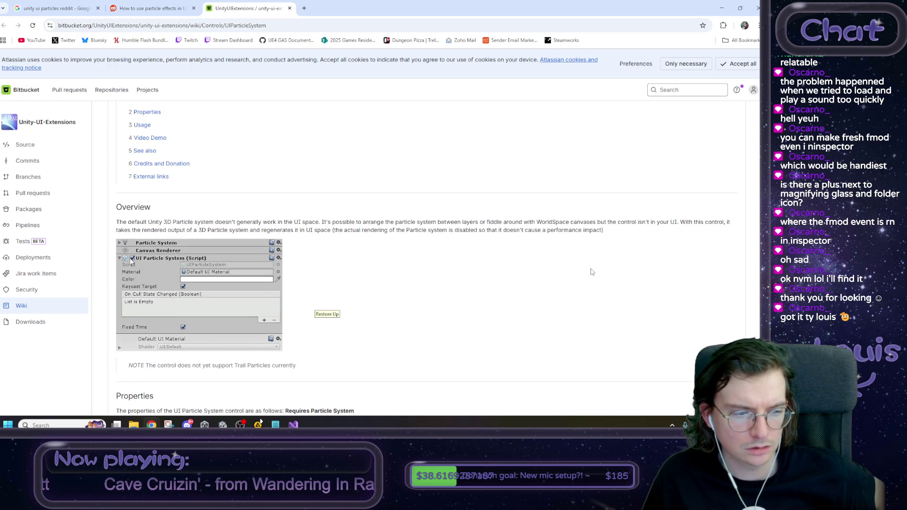
scroll(591, 274, "down", 3)
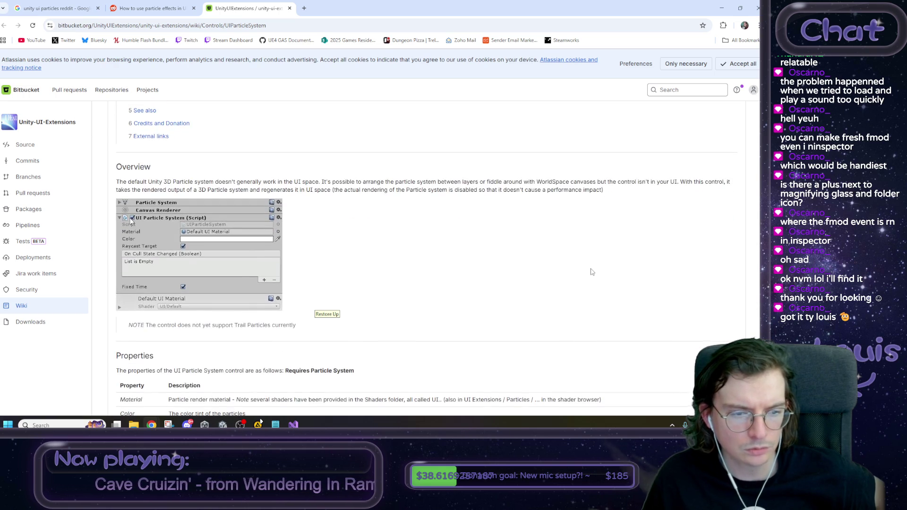
left_click_drag(297, 246, 148, 245)
left_click(347, 245)
scroll(345, 250, "down", 9)
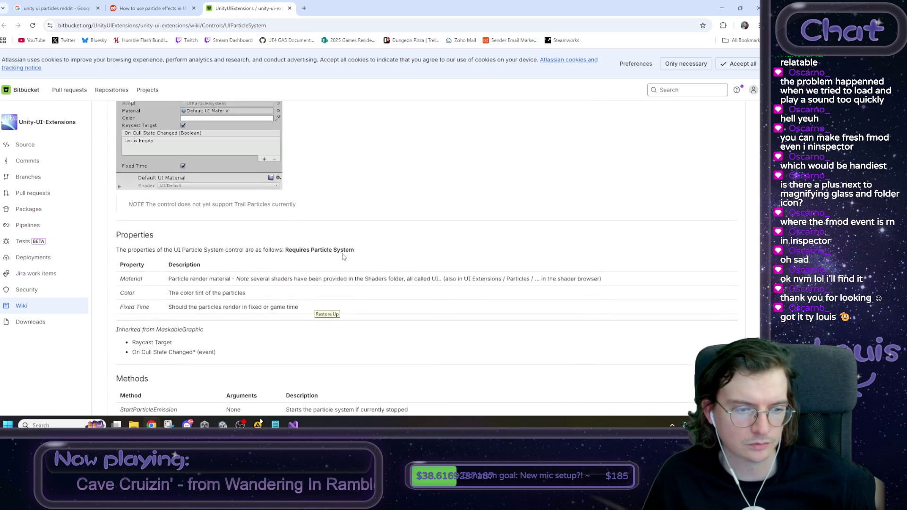
scroll(341, 257, "down", 2)
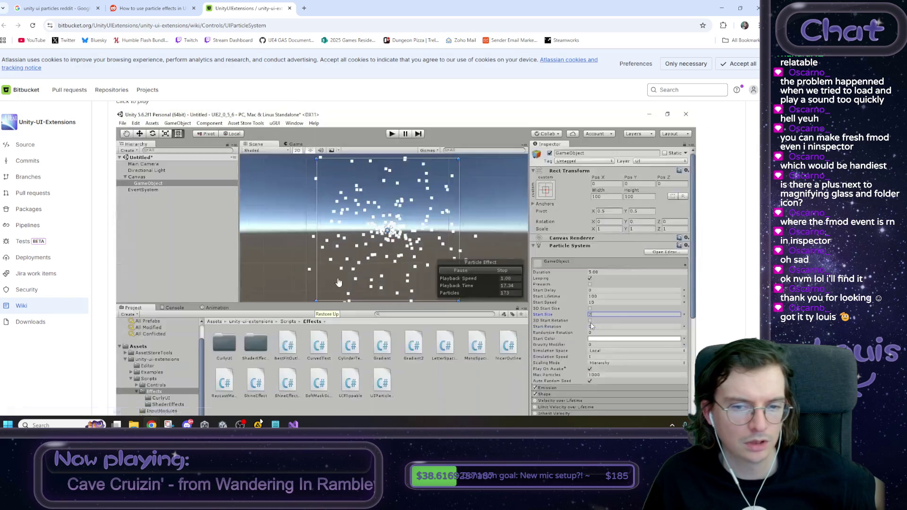
scroll(341, 279, "up", 3)
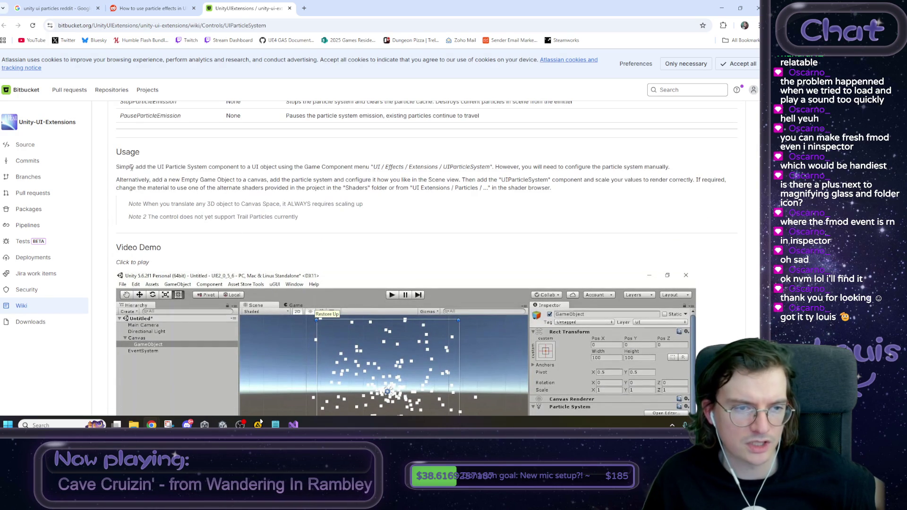
left_click_drag(138, 169, 259, 169)
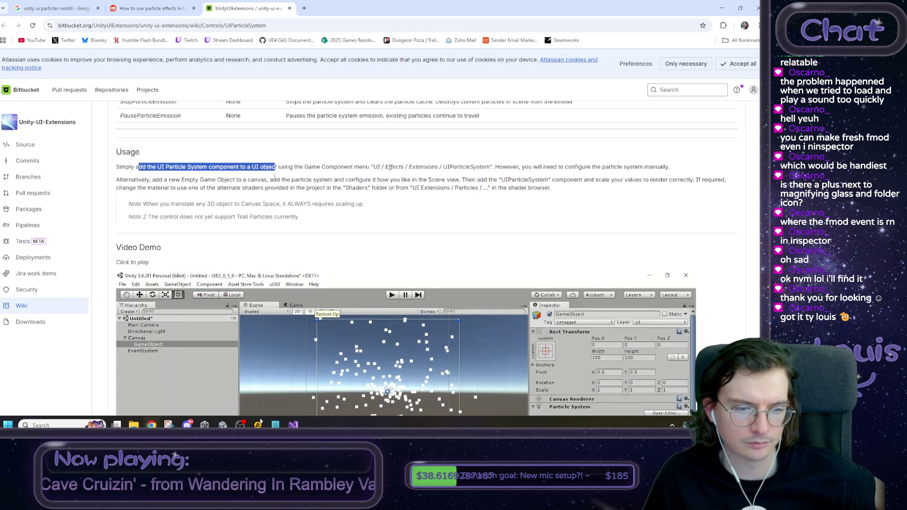
scroll(337, 172, "down", 1)
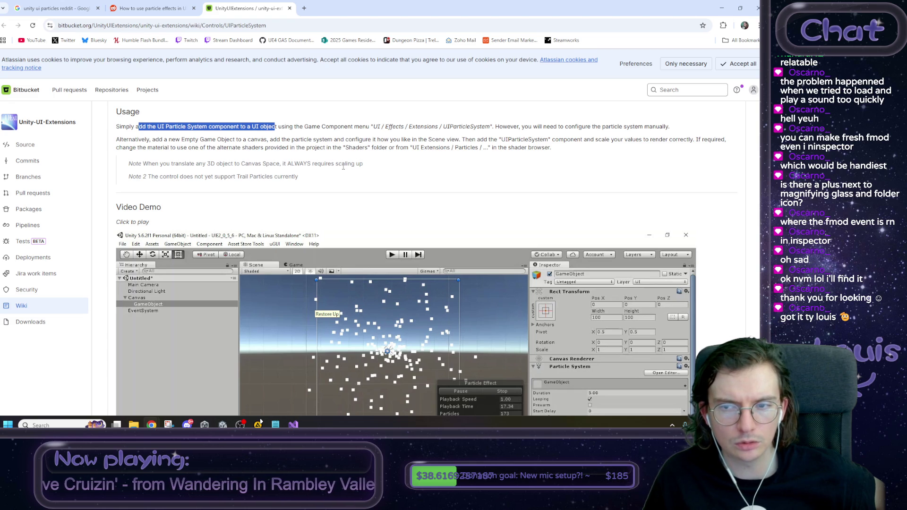
left_click_drag(532, 139, 670, 128)
left_click(671, 128)
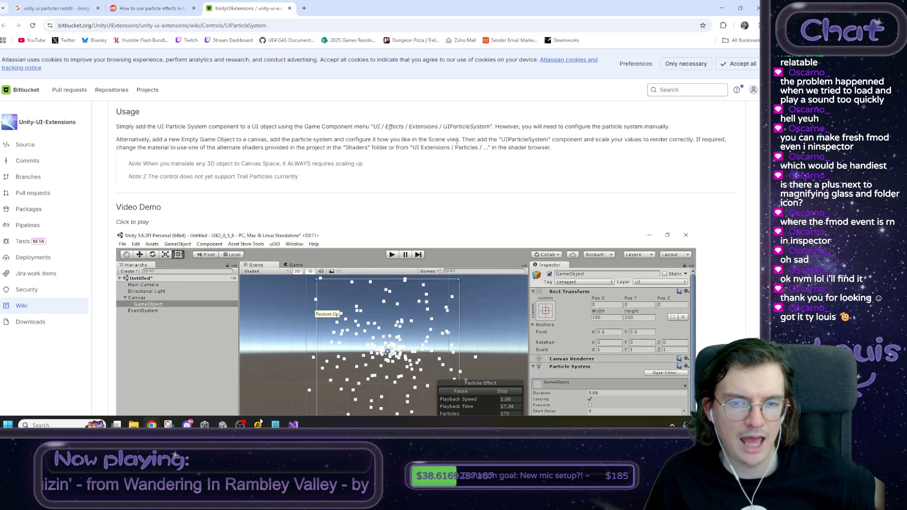
left_click_drag(433, 141, 378, 138)
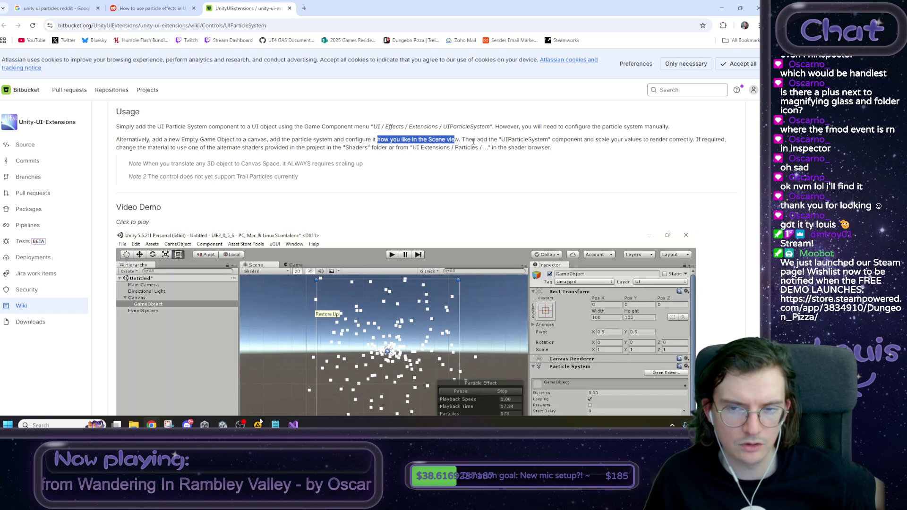
scroll(585, 148, "down", 2)
scroll(357, 291, "down", 5)
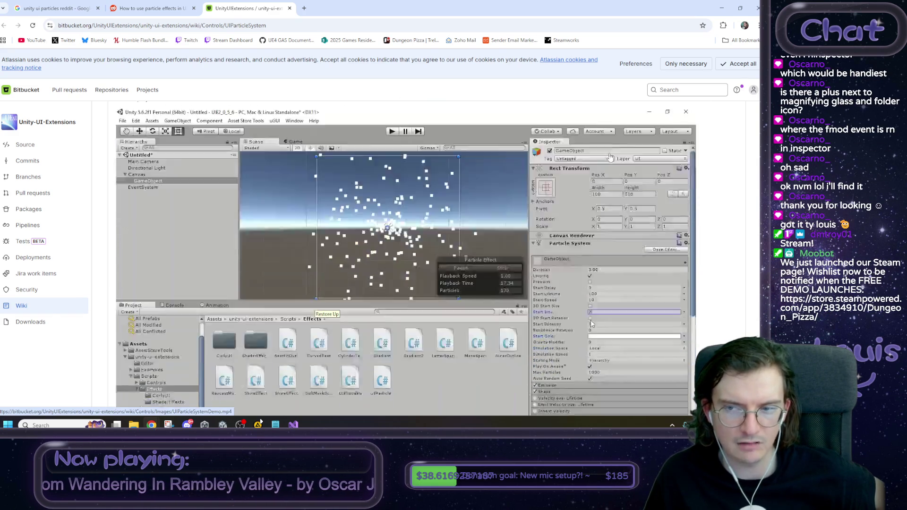
scroll(357, 291, "down", 1)
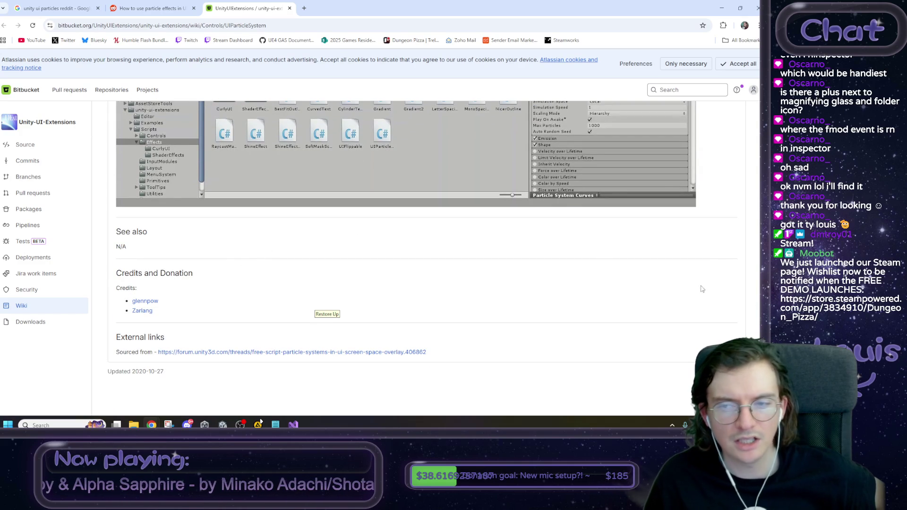
scroll(702, 289, "up", 15)
left_click_drag(191, 174, 146, 174)
left_click(199, 174)
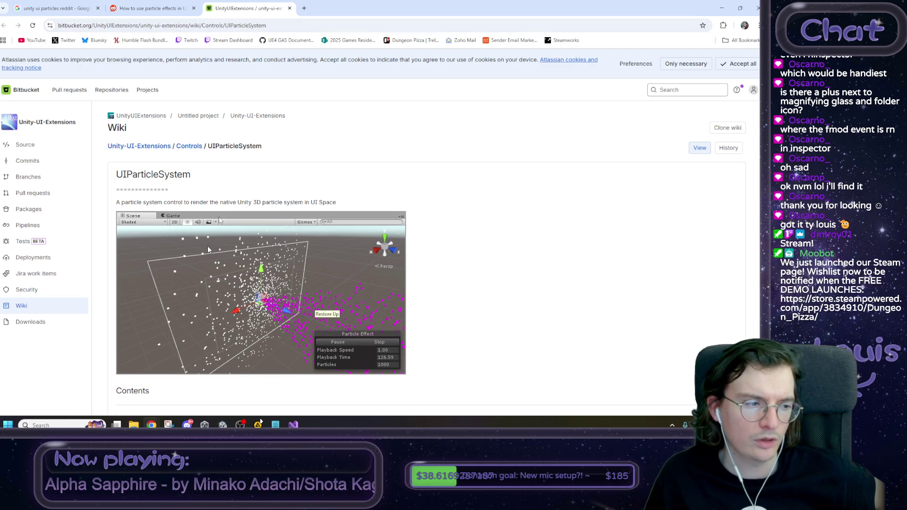
left_click_drag(191, 175, 117, 174)
left_click(236, 180)
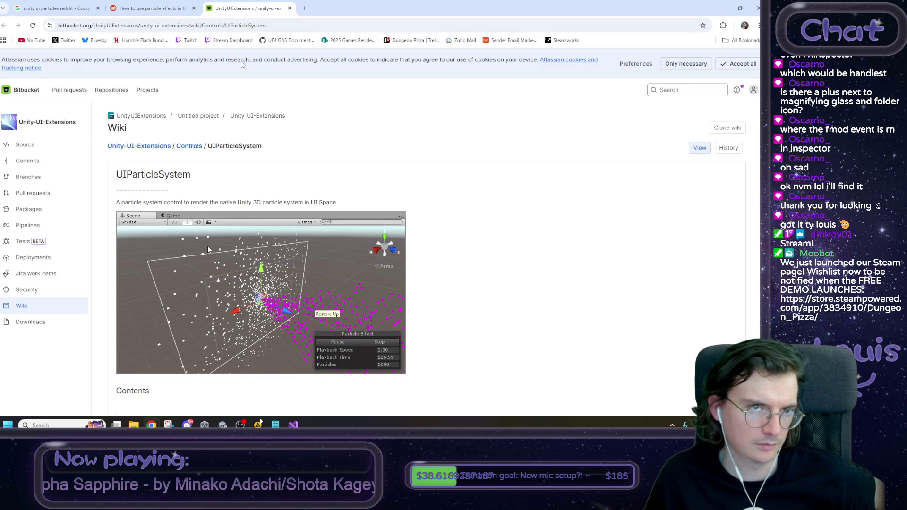
Step: Revisit the Reddit thread and Bitbucket wiki, then select 'ui particles reddit' in Google's search box
left_click(178, 4)
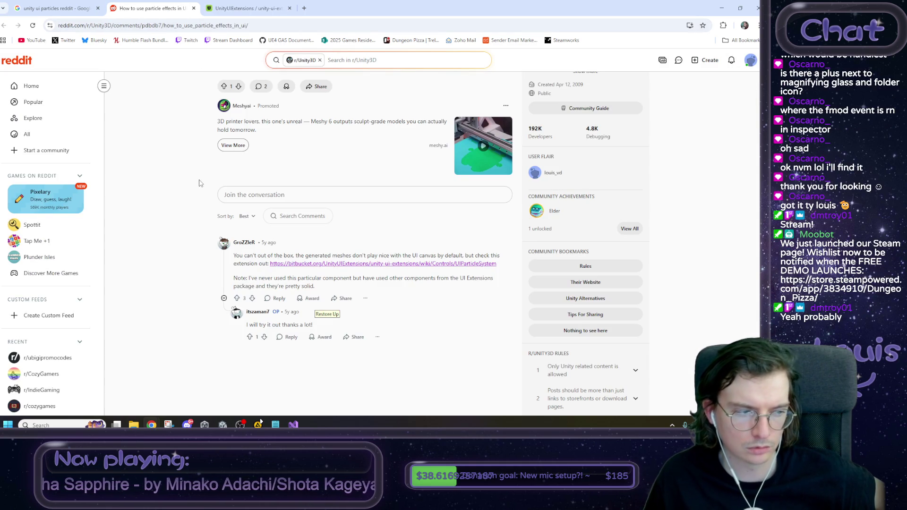
scroll(200, 183, "up", 3)
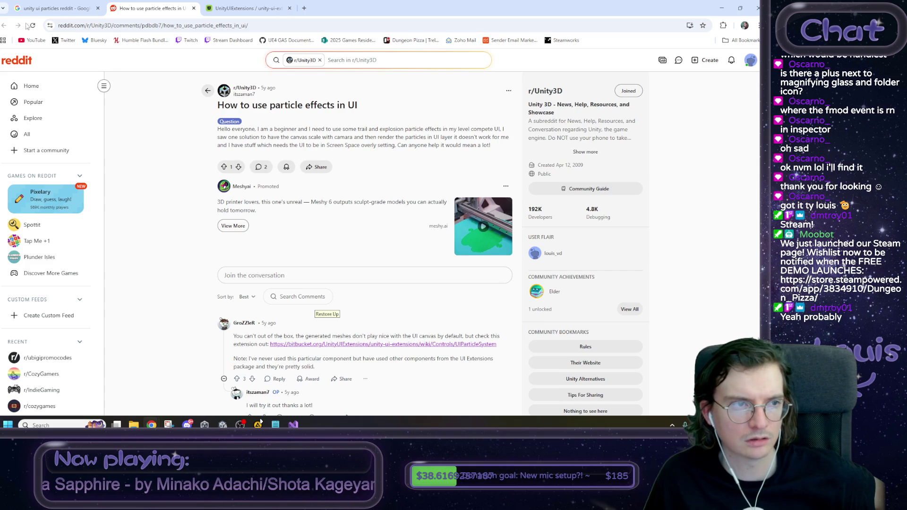
scroll(200, 106, "down", 3)
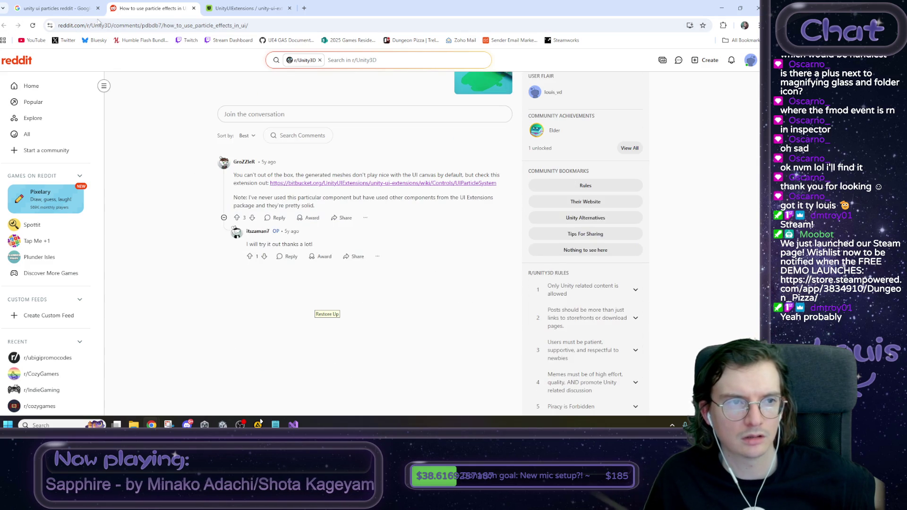
left_click(75, 5)
left_click(131, 5)
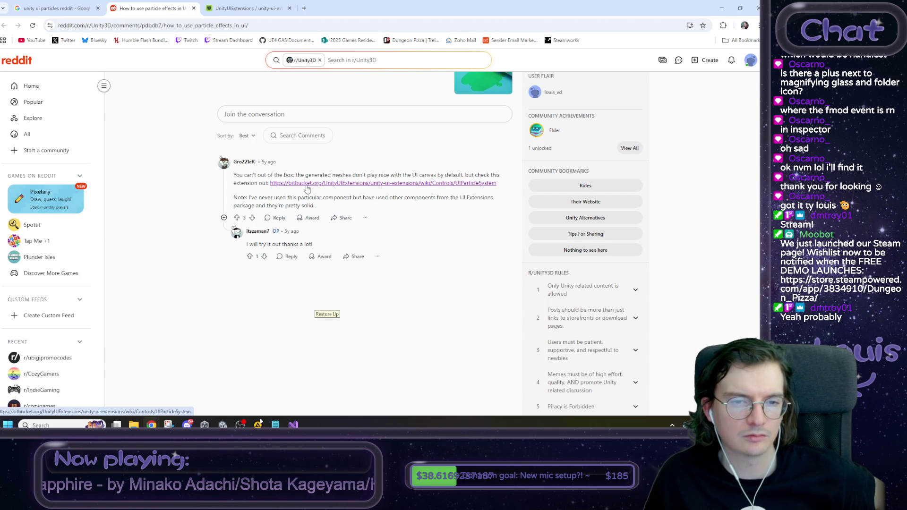
left_click(246, 8)
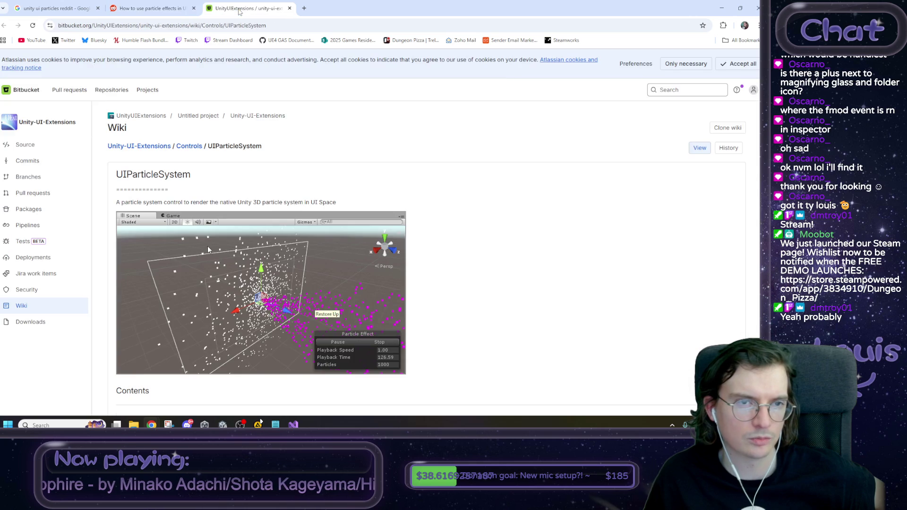
left_click(71, 5)
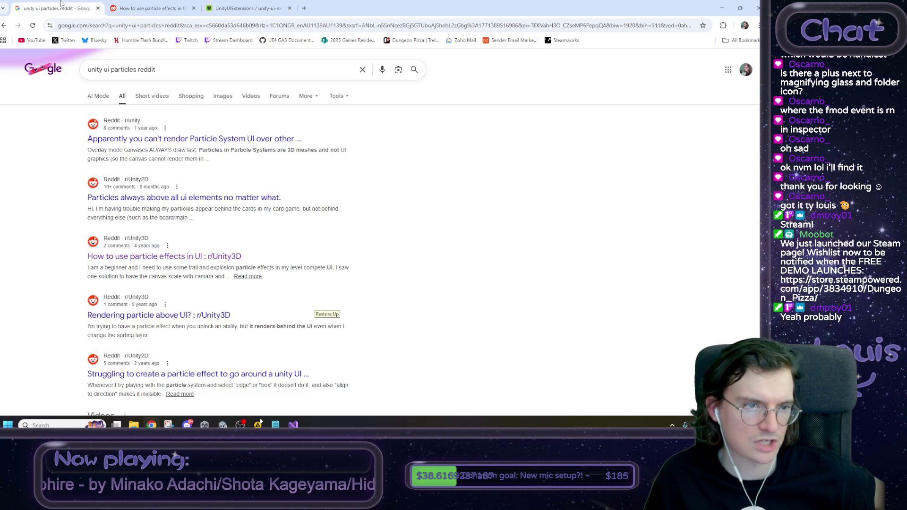
left_click_drag(105, 70, 366, 67)
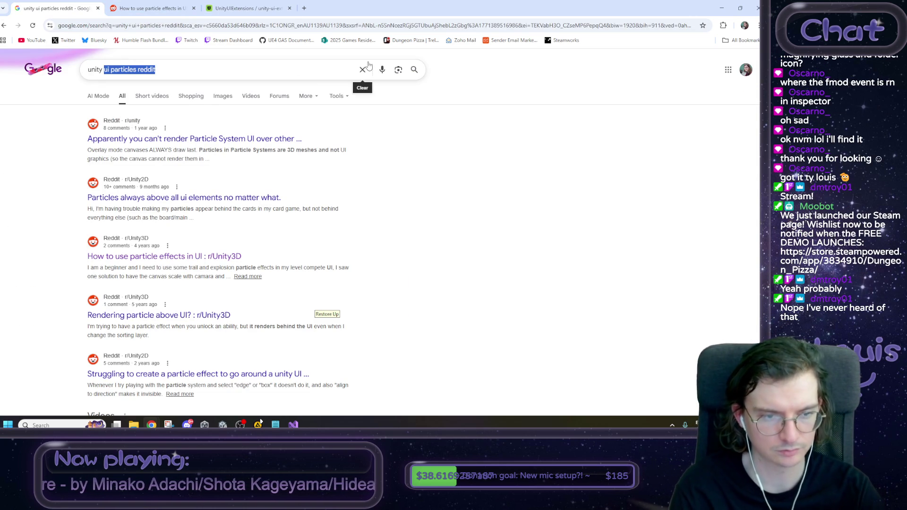
Step: Search Google for 'unity asset' in a new tab and open the Unity Asset Store
key("ctrl+t")
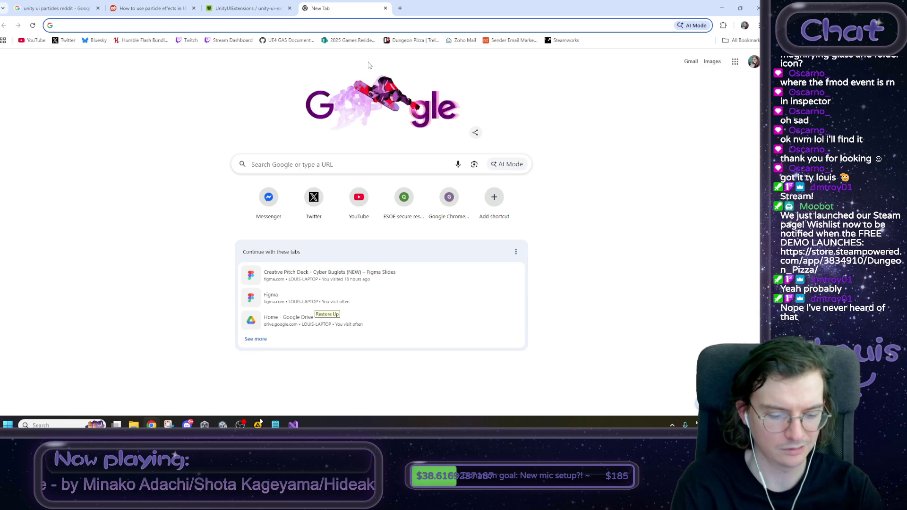
type("unity asset")
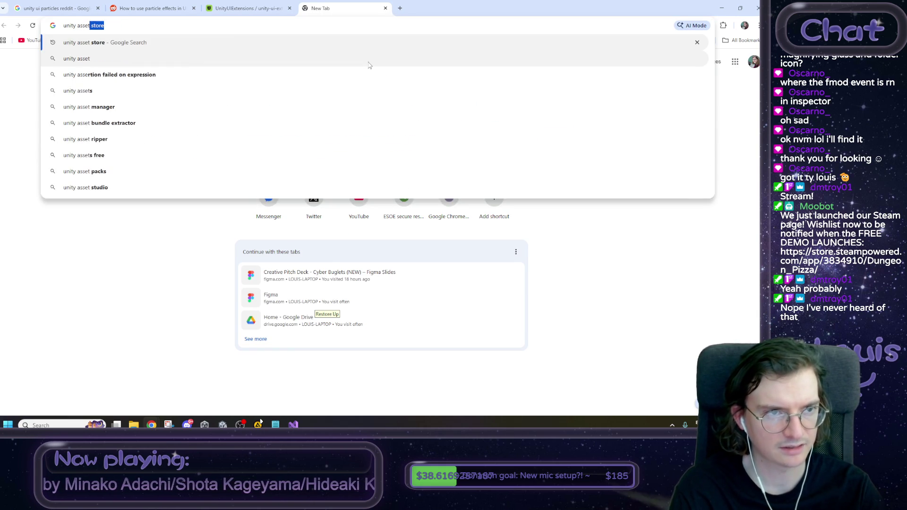
key("Return")
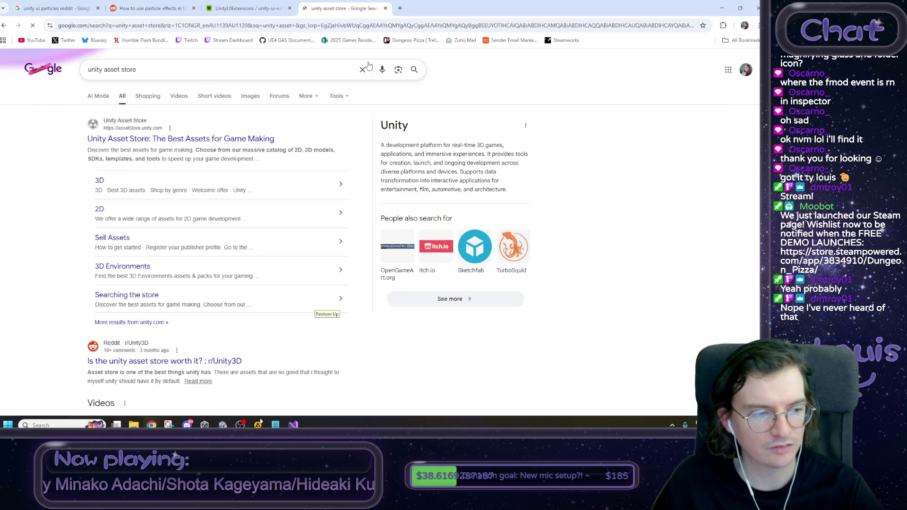
left_click(182, 140)
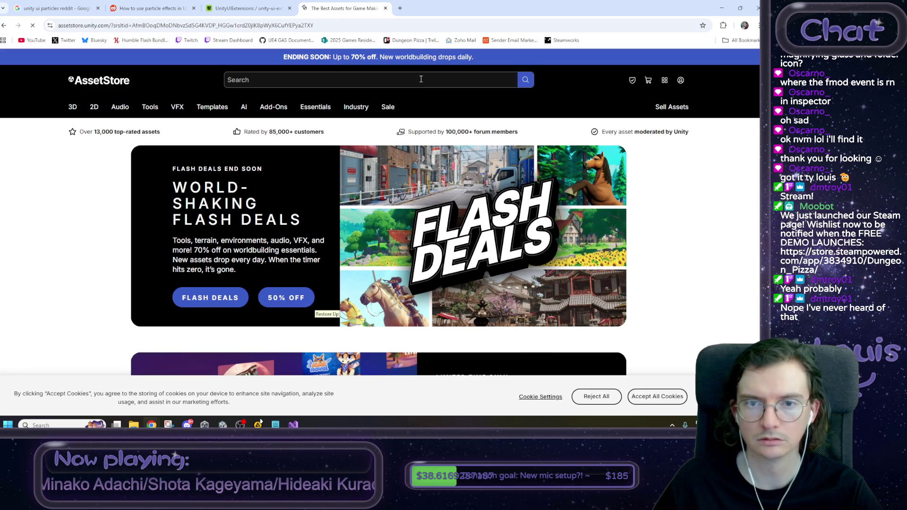
Step: Search the Asset Store for 'ui particles' and browse the 738 results
left_click(423, 79)
type("ui particles")
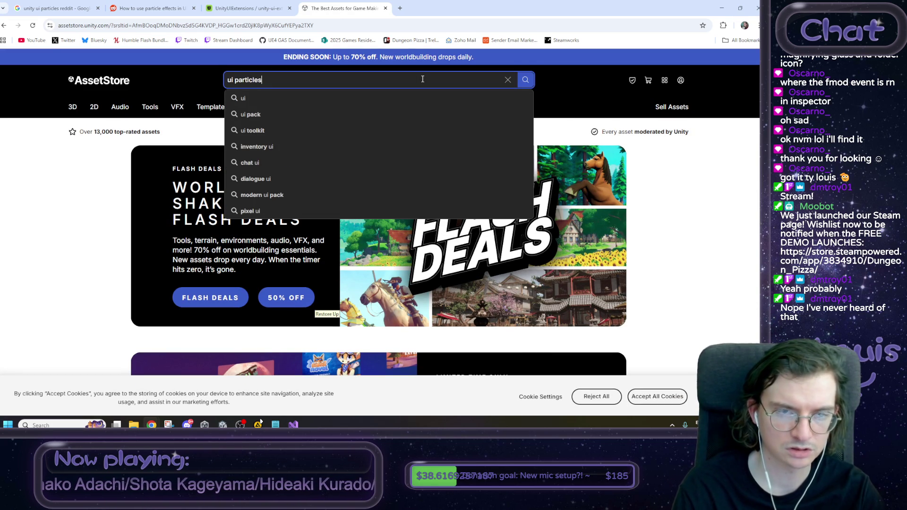
key("Return")
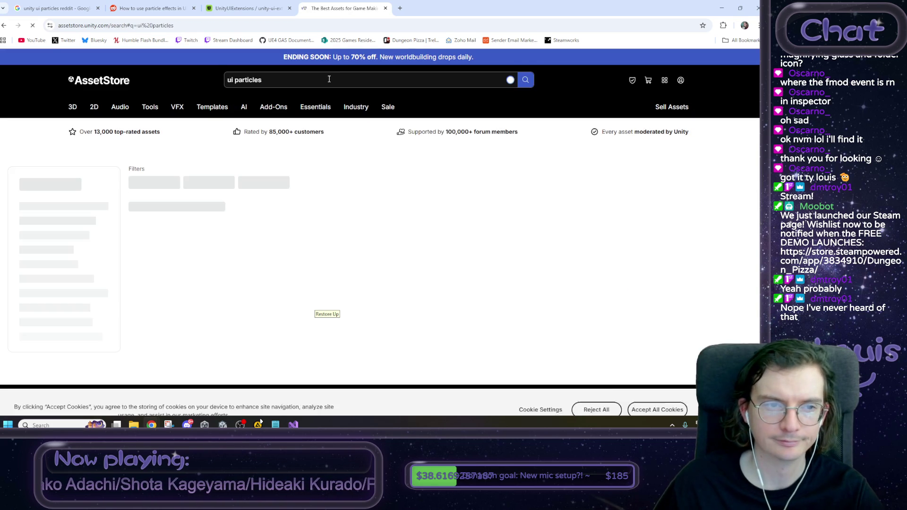
mouse_move(330, 129)
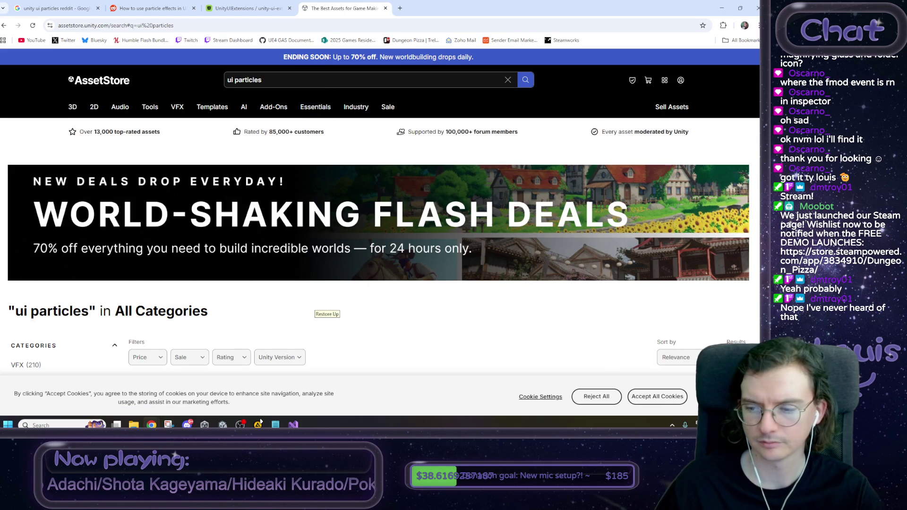
scroll(380, 238, "down", 4)
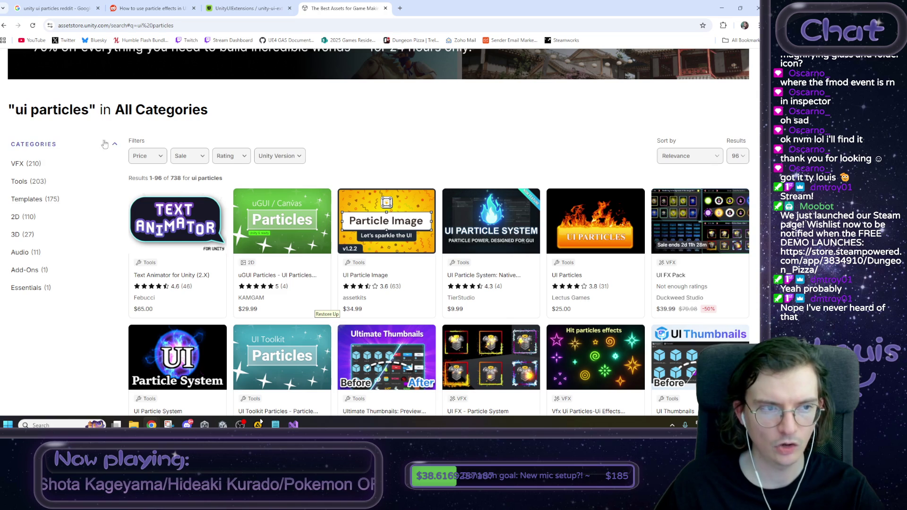
scroll(105, 144, "up", 3)
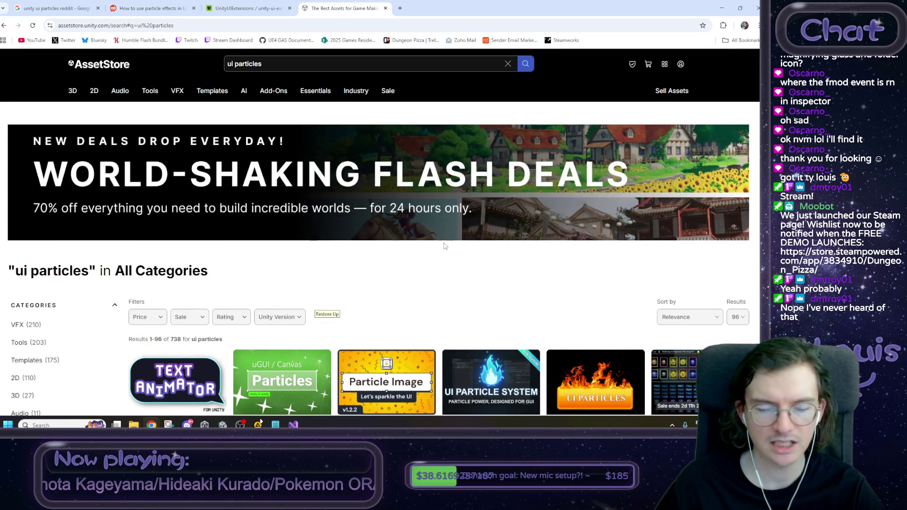
scroll(401, 239, "down", 2)
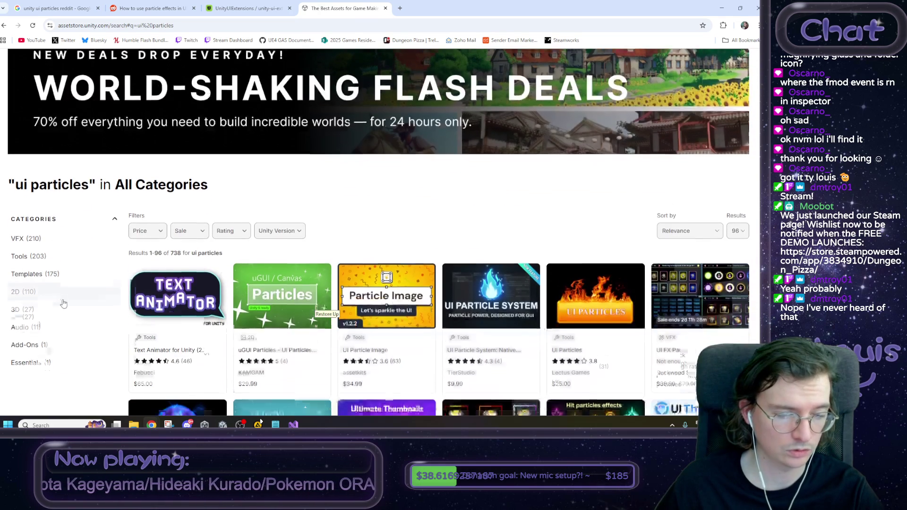
scroll(66, 300, "down", 6)
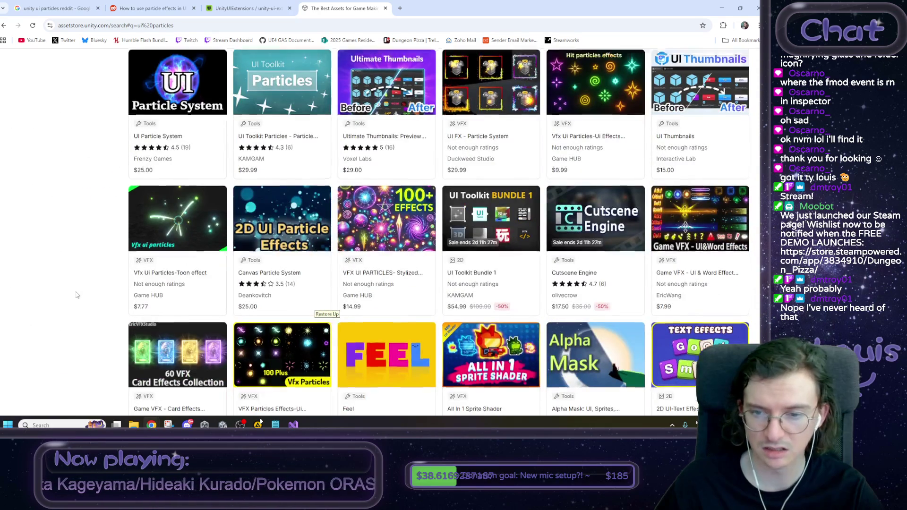
scroll(77, 295, "up", 6)
left_click(680, 237)
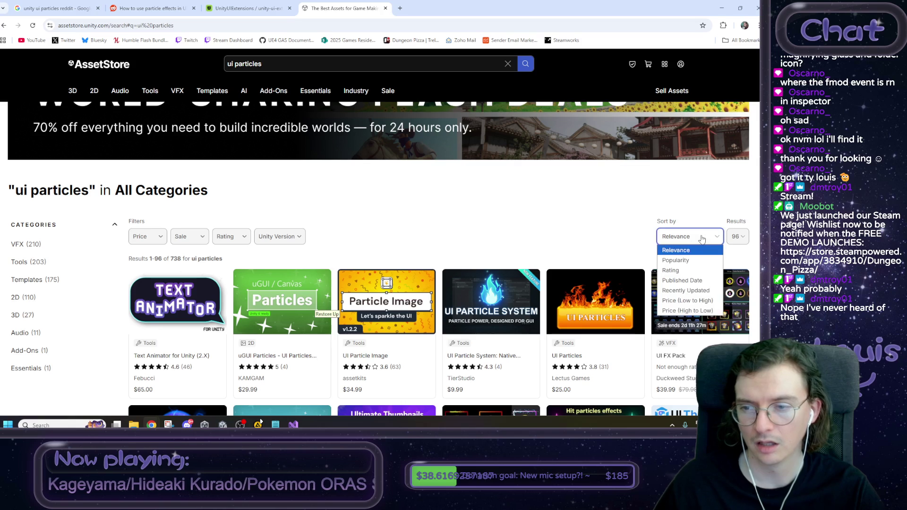
Step: Sort the ui particles results by price, low to high, and scroll through them
left_click(681, 298)
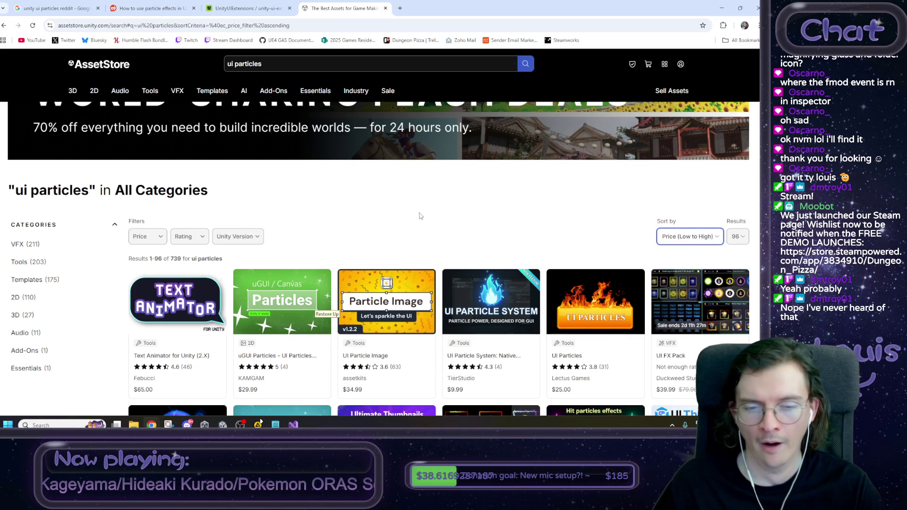
scroll(419, 212, "down", 2)
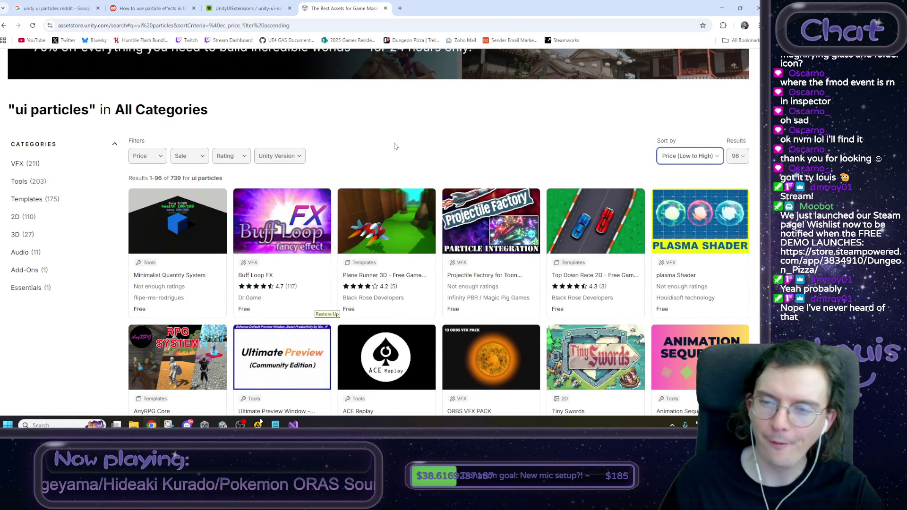
scroll(397, 144, "down", 1)
scroll(544, 112, "down", 1)
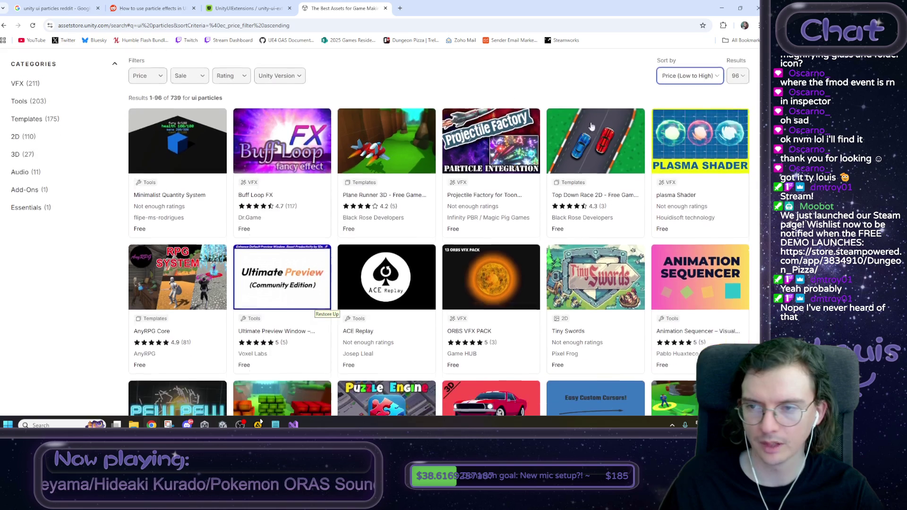
scroll(160, 287, "down", 2)
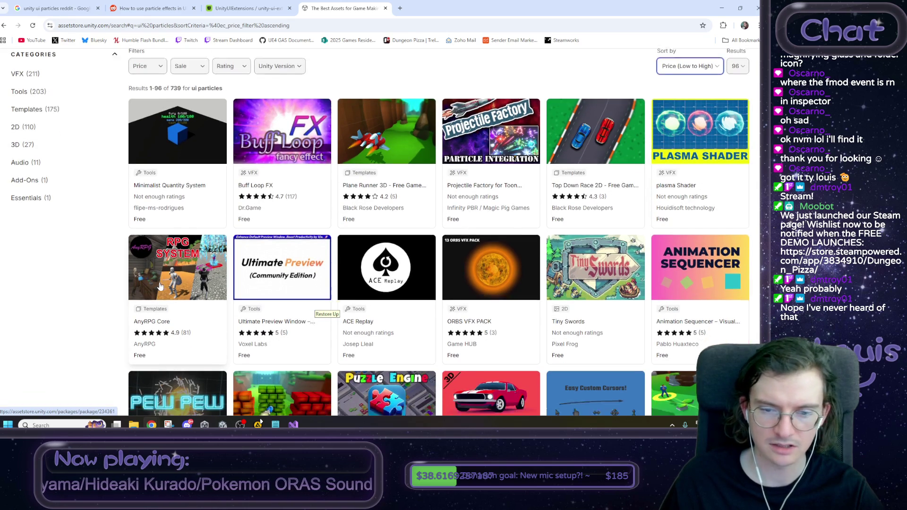
scroll(160, 287, "down", 3)
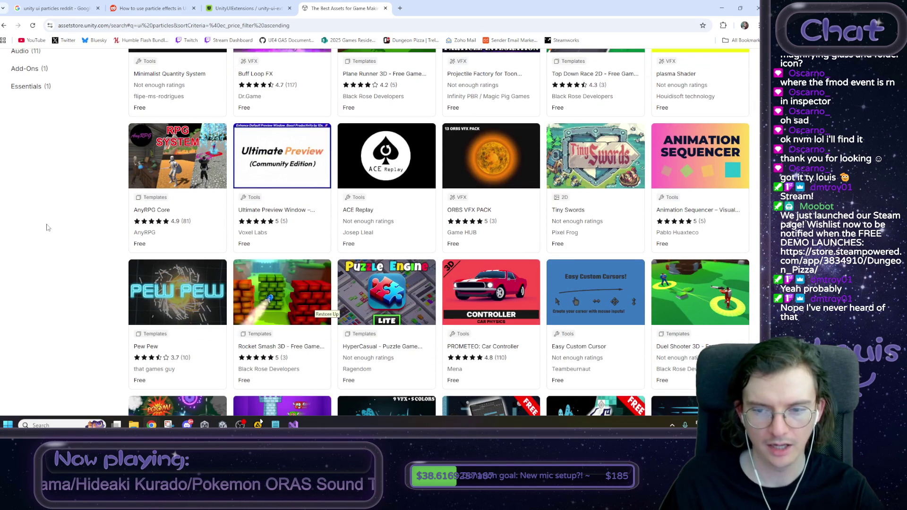
scroll(58, 231, "down", 2)
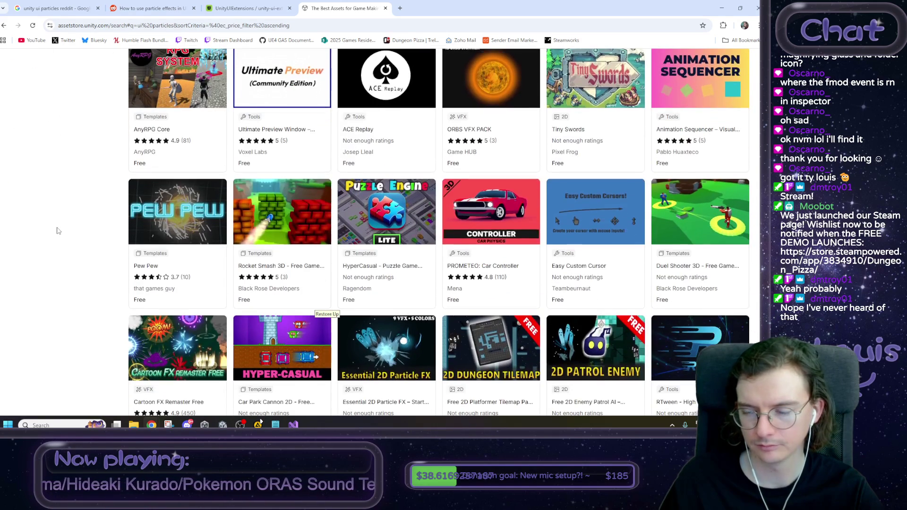
scroll(57, 231, "down", 1)
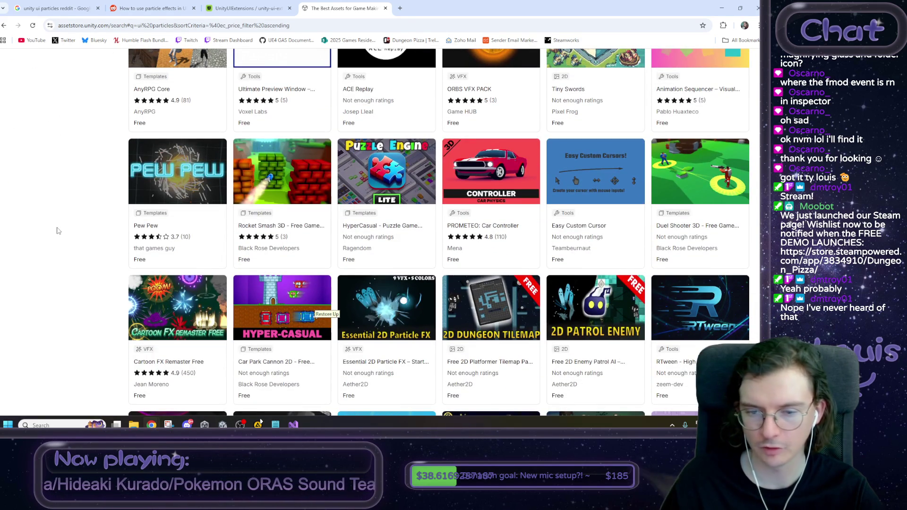
scroll(92, 267, "down", 2)
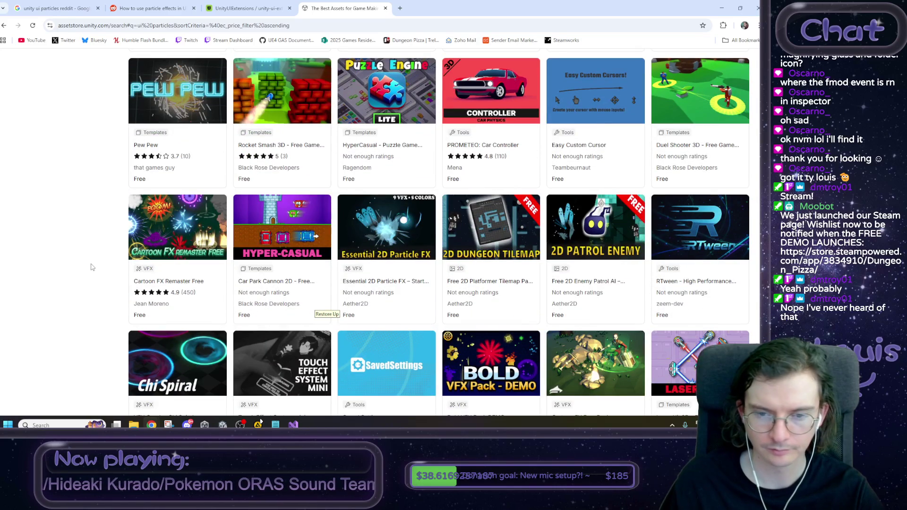
scroll(91, 267, "down", 1)
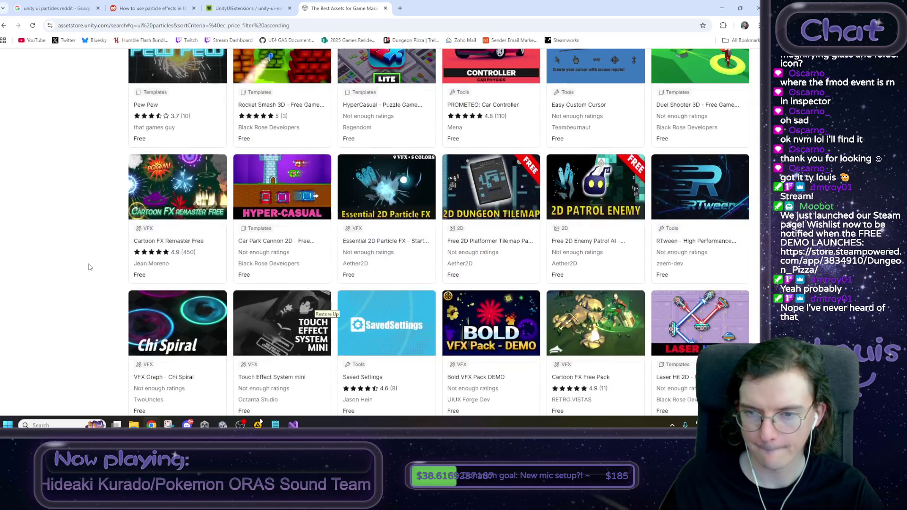
scroll(90, 268, "down", 6)
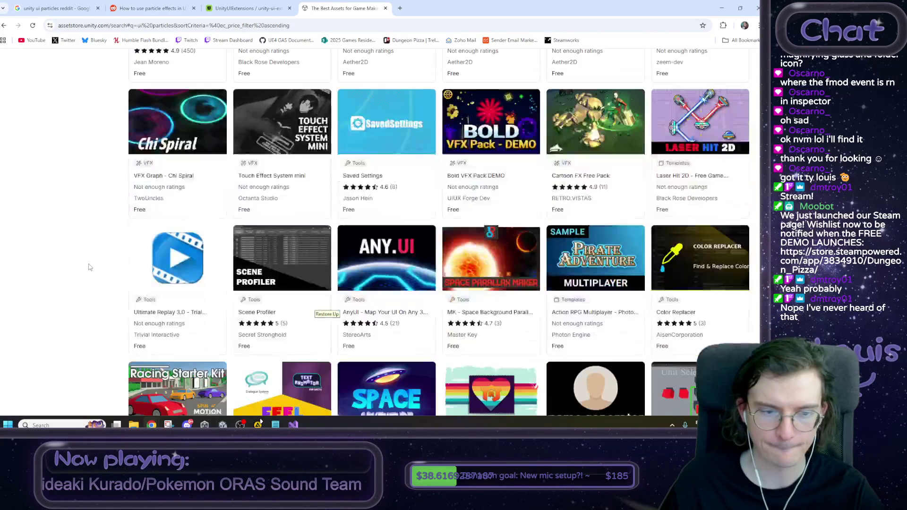
scroll(90, 268, "down", 1)
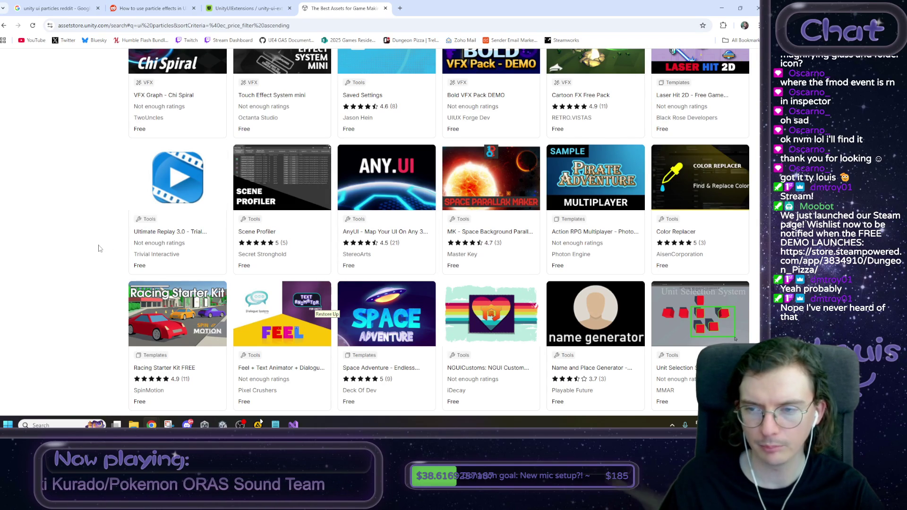
scroll(99, 248, "down", 3)
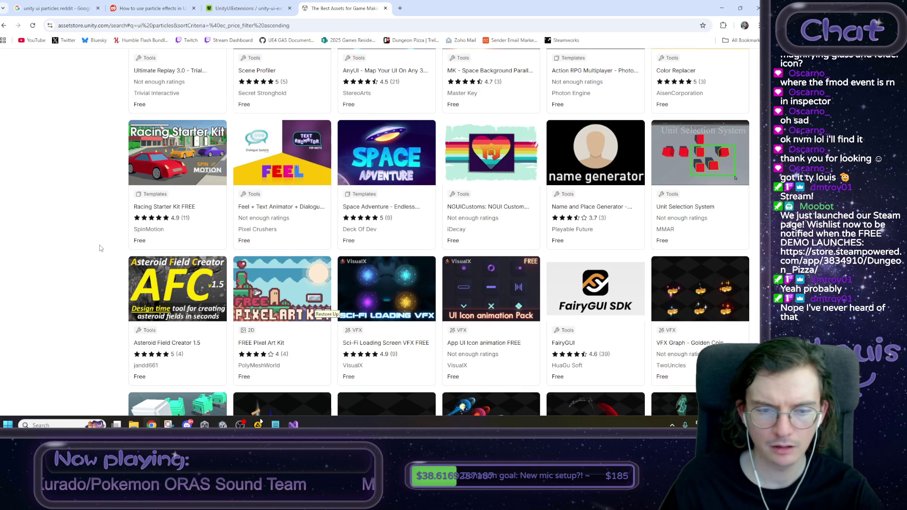
scroll(99, 249, "down", 10)
scroll(107, 185, "up", 15)
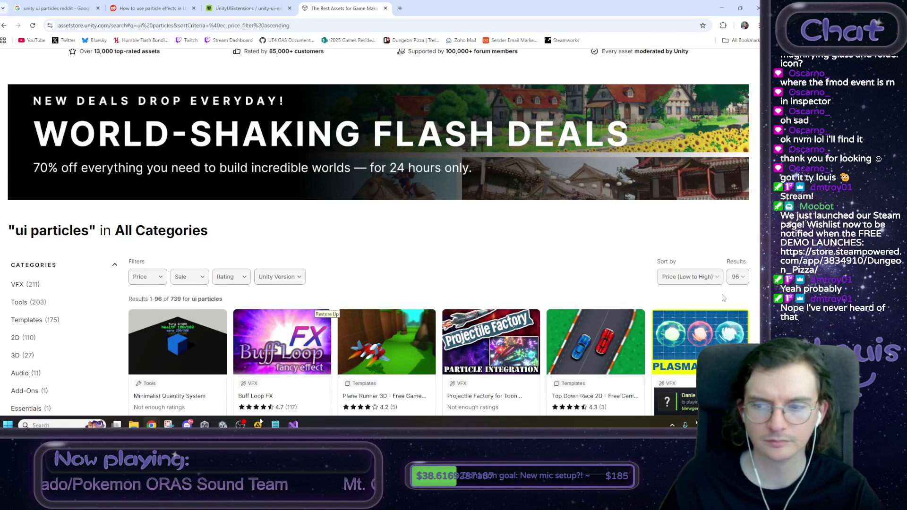
Step: Re-sort the ui particles results by Relevance
left_click(688, 277)
left_click(681, 285)
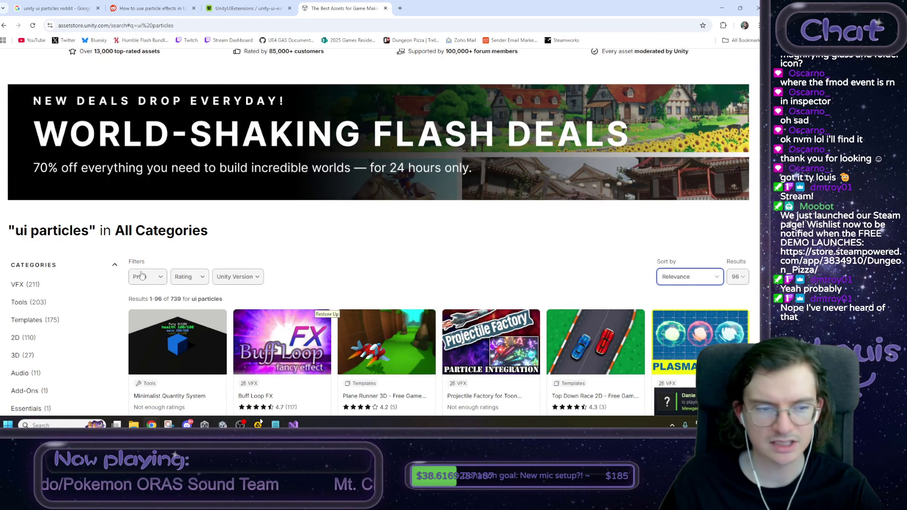
scroll(75, 275, "down", 1)
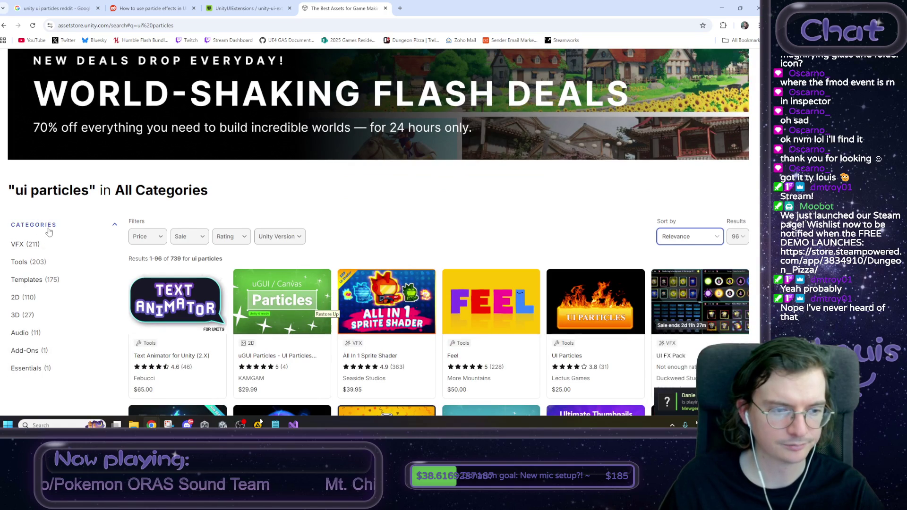
Step: Filter the results to the 57 free assets, browse them, and close the Asset Store tab
left_click(147, 236)
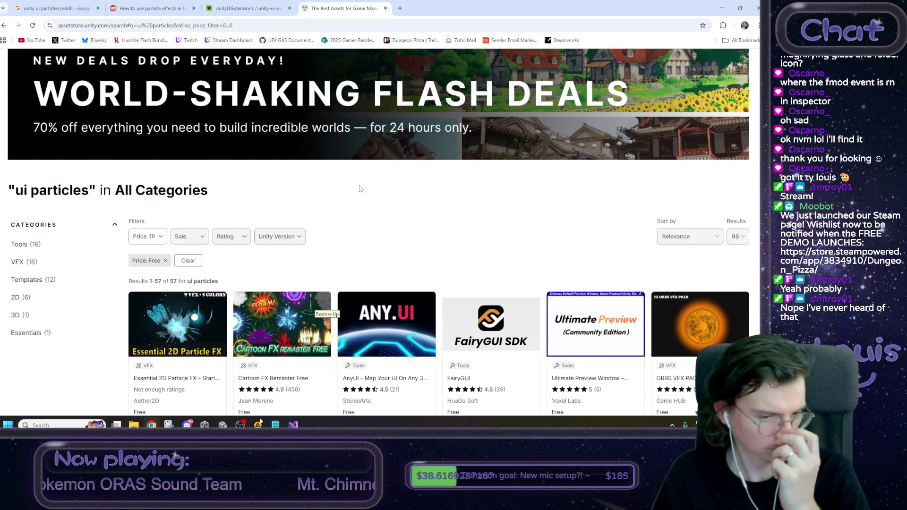
scroll(357, 198, "down", 2)
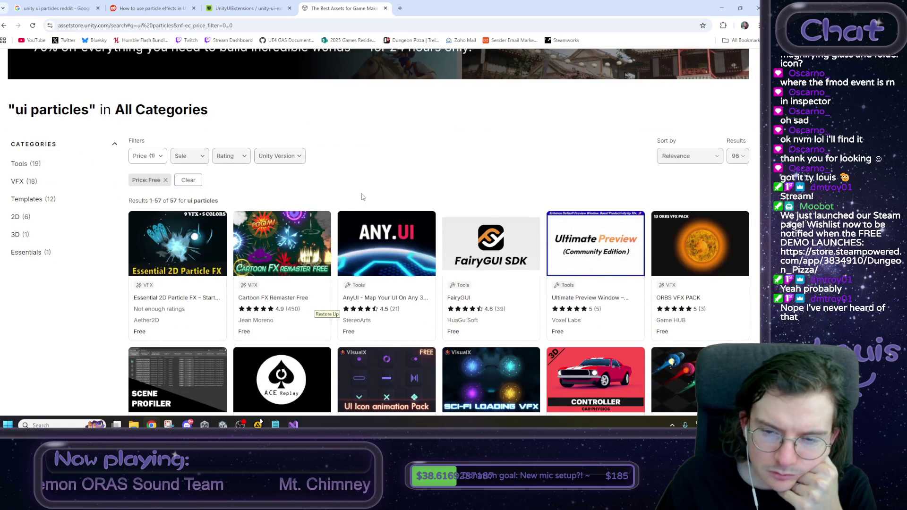
scroll(362, 197, "down", 1)
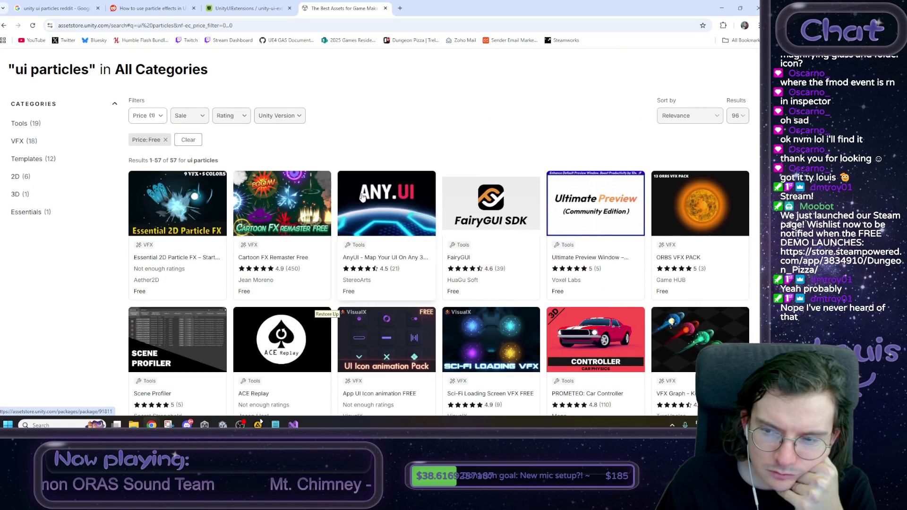
scroll(123, 293, "down", 3)
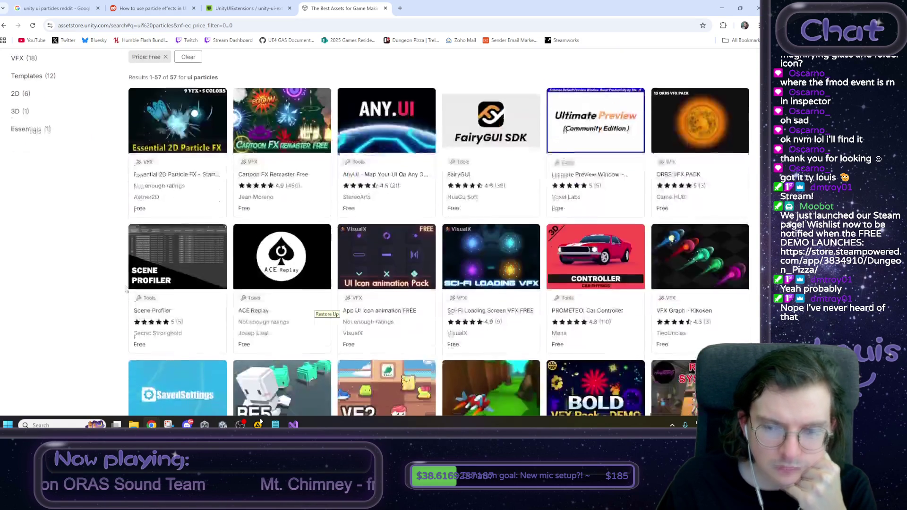
scroll(140, 279, "down", 1)
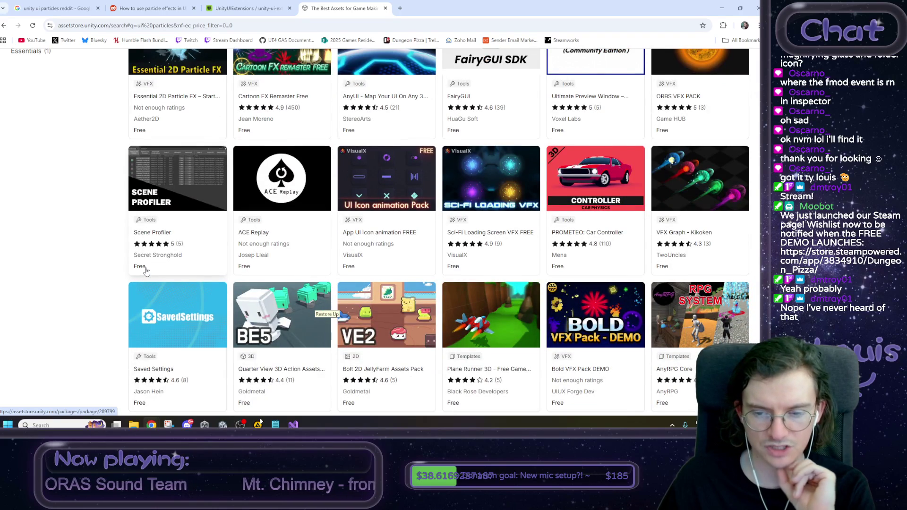
scroll(123, 273, "down", 4)
scroll(107, 275, "down", 3)
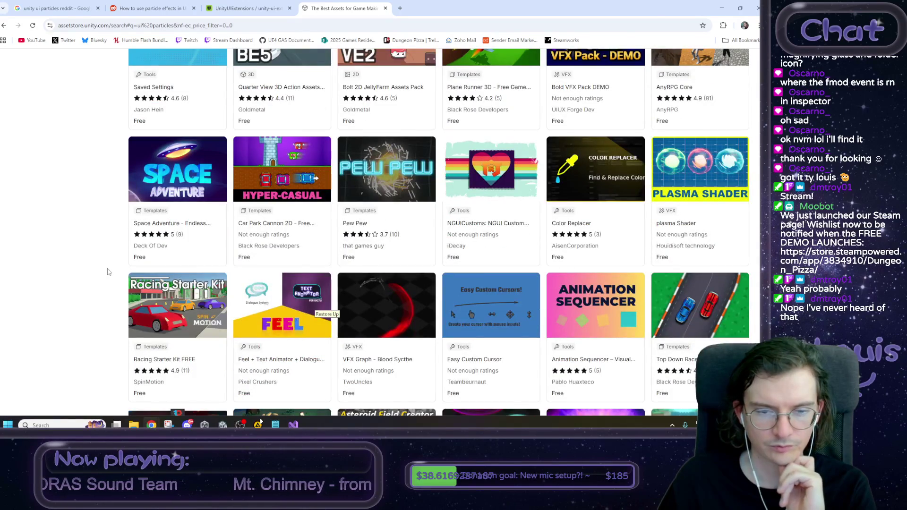
scroll(108, 272, "down", 2)
scroll(108, 272, "down", 3)
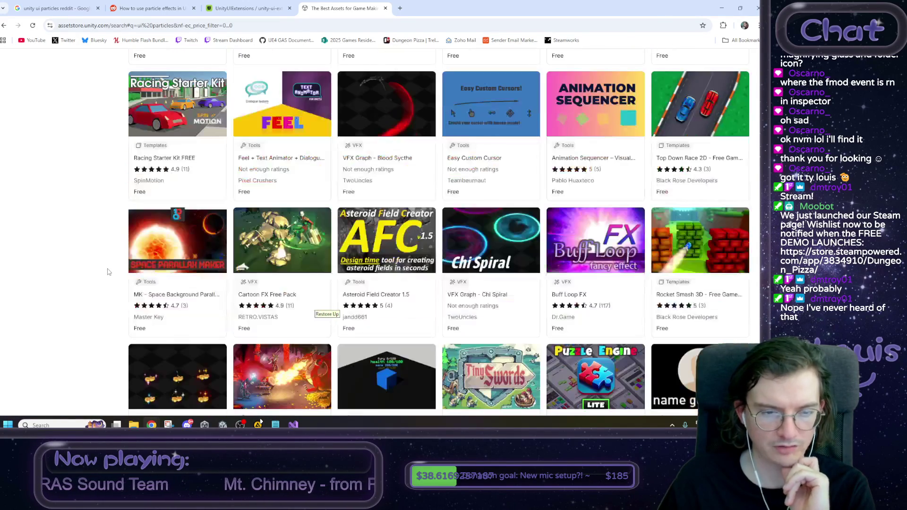
scroll(107, 272, "down", 2)
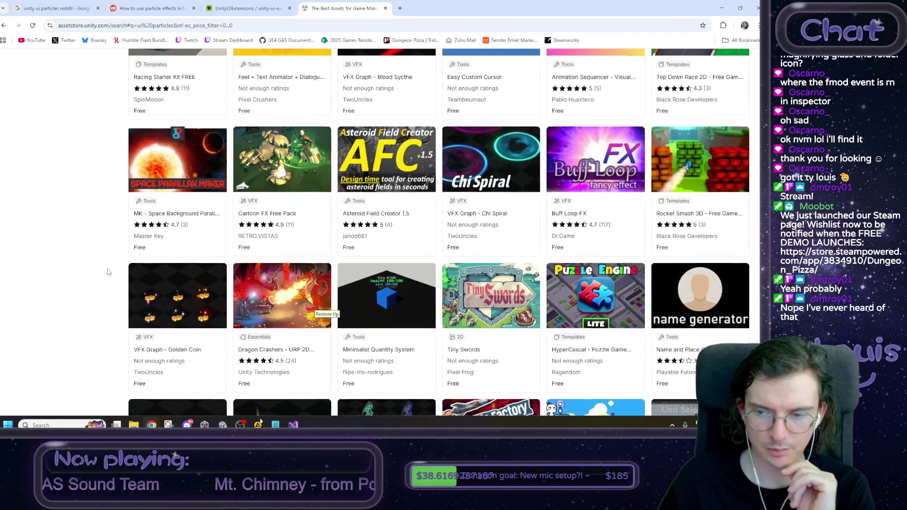
scroll(118, 281, "down", 3)
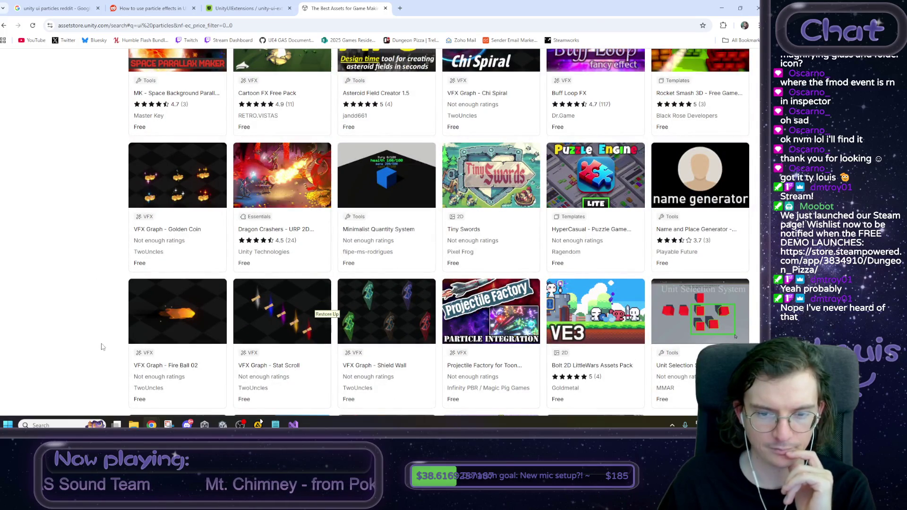
scroll(102, 347, "up", 10)
key("ctrl+w")
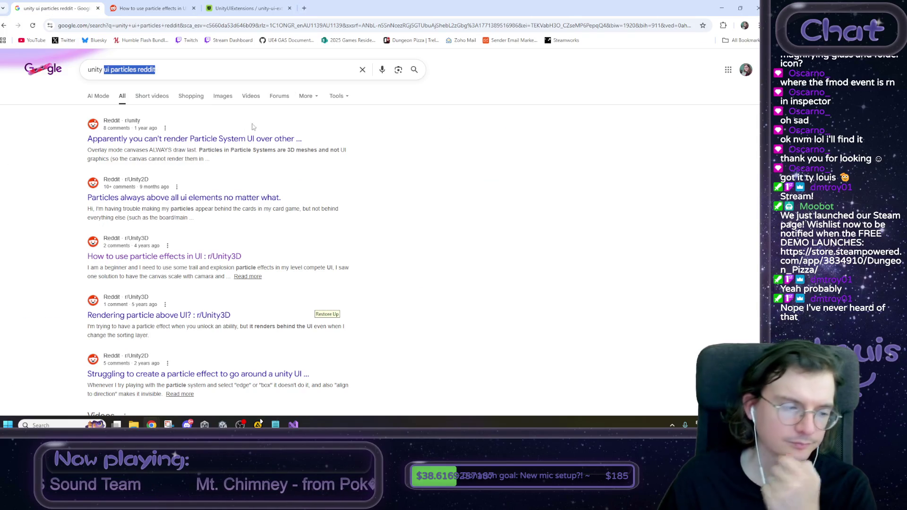
Step: Return to the Unity editor showing the EndOfDayReport prefab and open Windows search
key("alt+Tab")
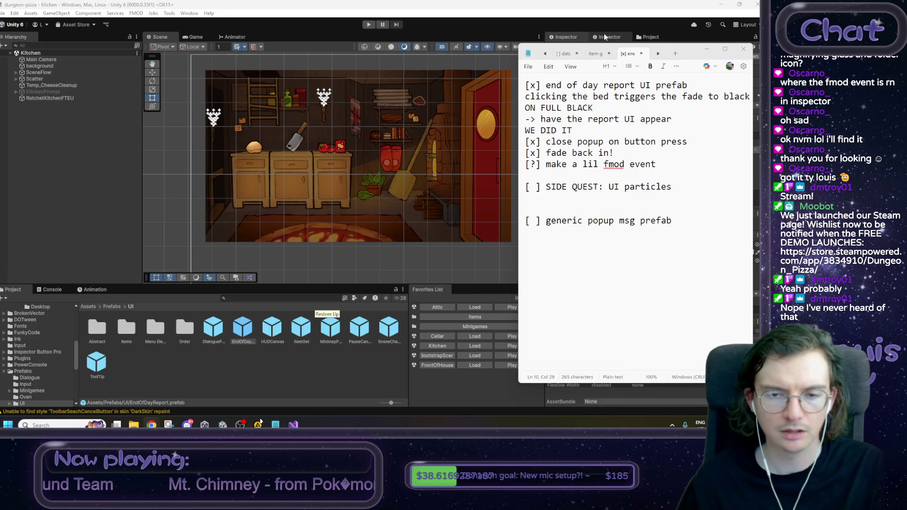
left_click(565, 36)
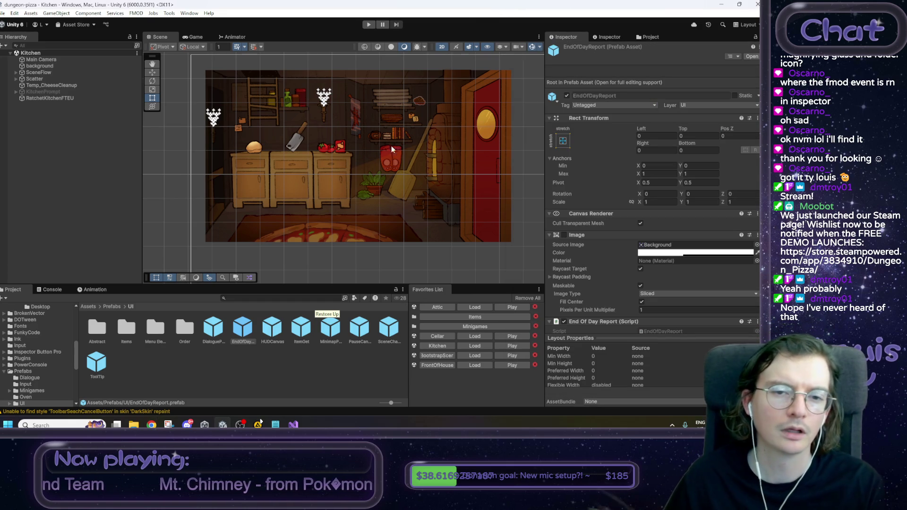
left_click_drag(392, 149, 402, 165)
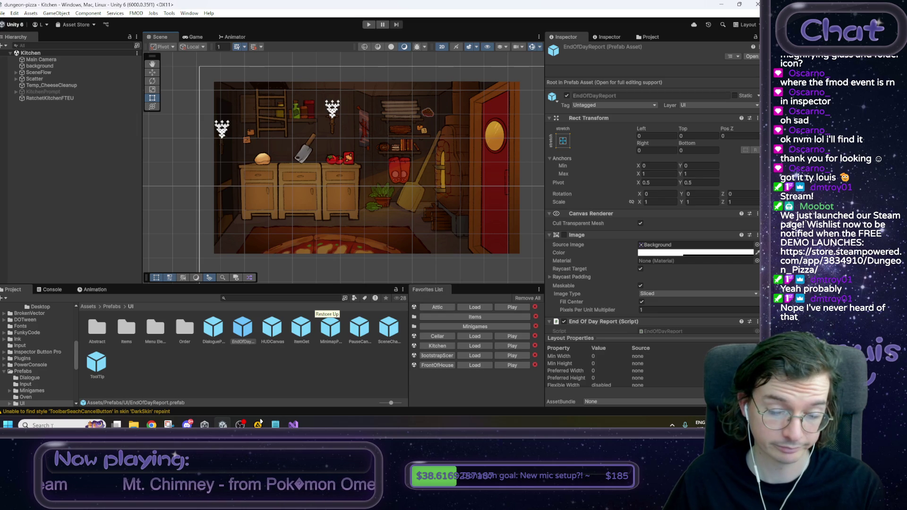
key("super")
Step: Search Windows for 'source' and launch Sourcetree
type("source")
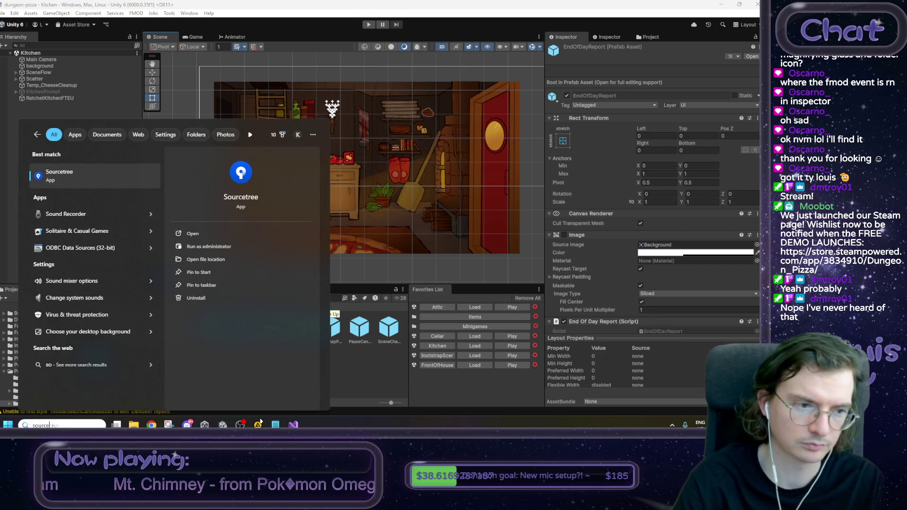
key("Return")
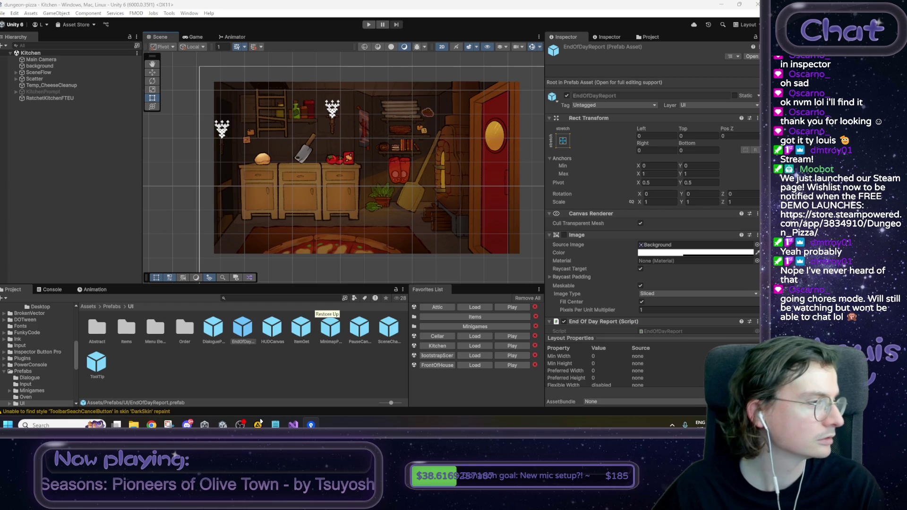
Step: In the notes, add the line 'adjusted fade to black anim timings' with a blank line above
mouse_move(293, 425)
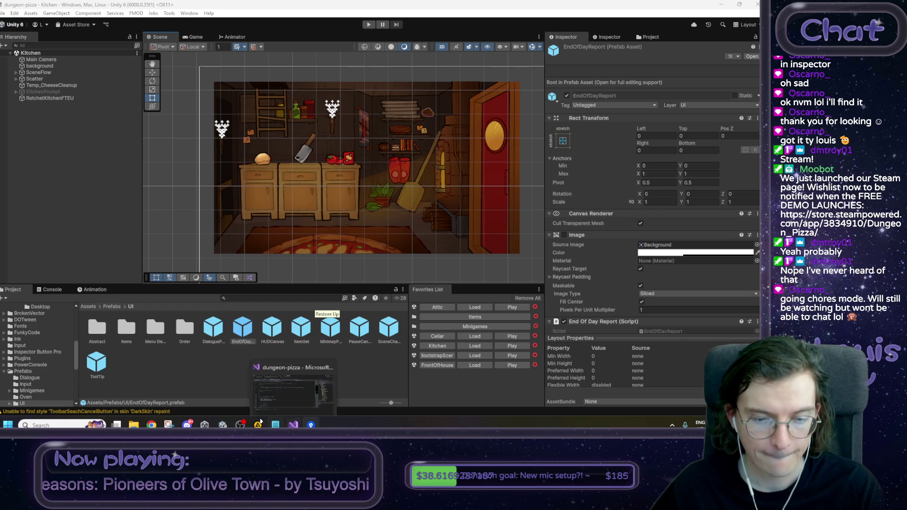
key("alt+Tab")
key("Return")
key("Return")
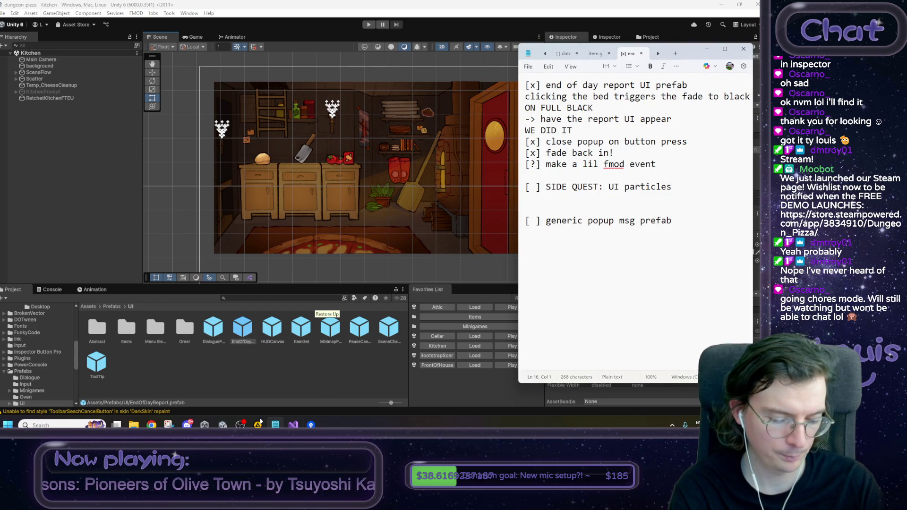
type("adjusted ")
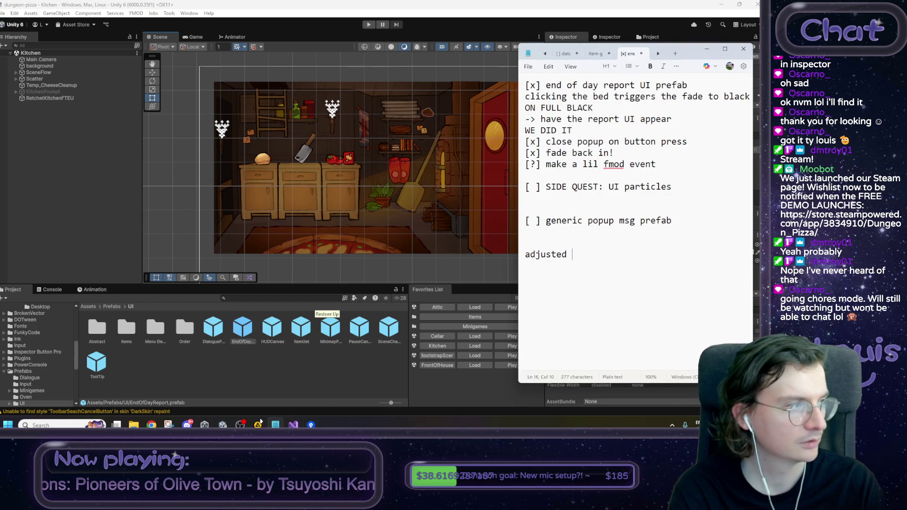
type("fade to black anim timings")
key("Home")
key("Return")
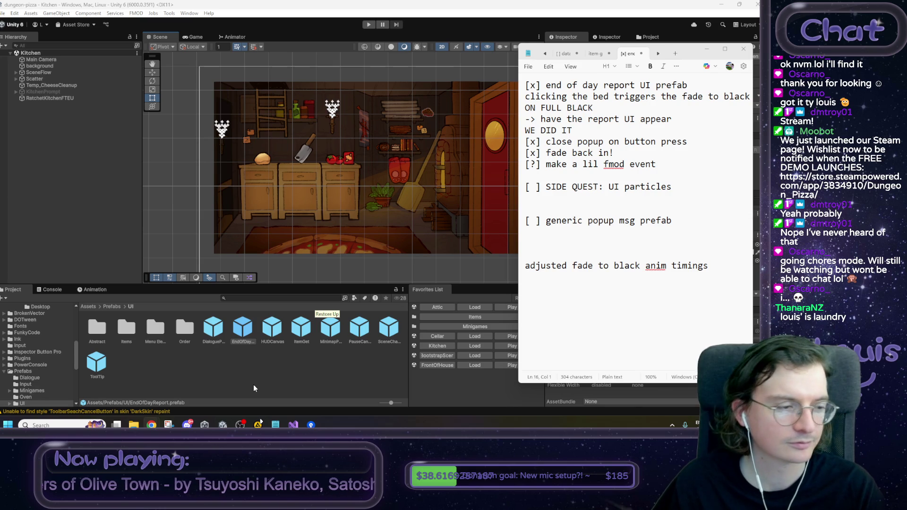
left_click(704, 271)
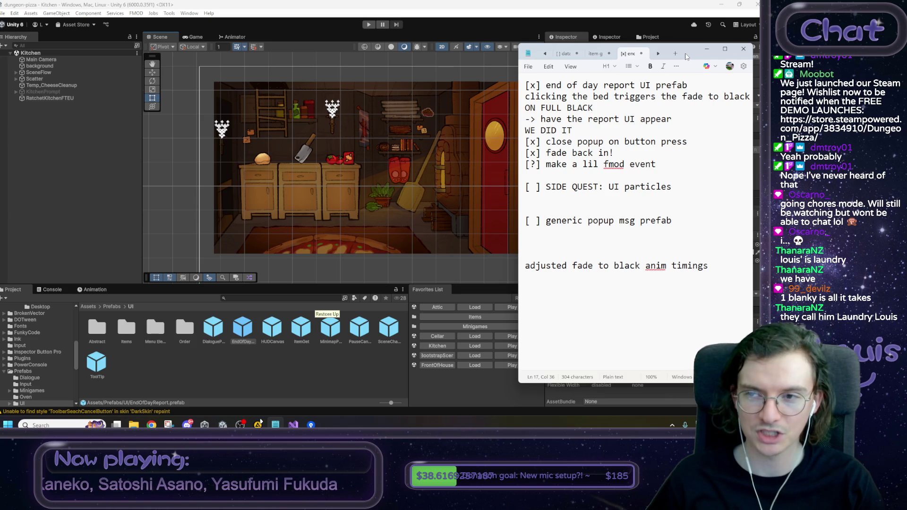
Step: Note the new end of day report UI prefab that plays a sound and the 'not there' emote state
left_click_drag(692, 56, 687, 58)
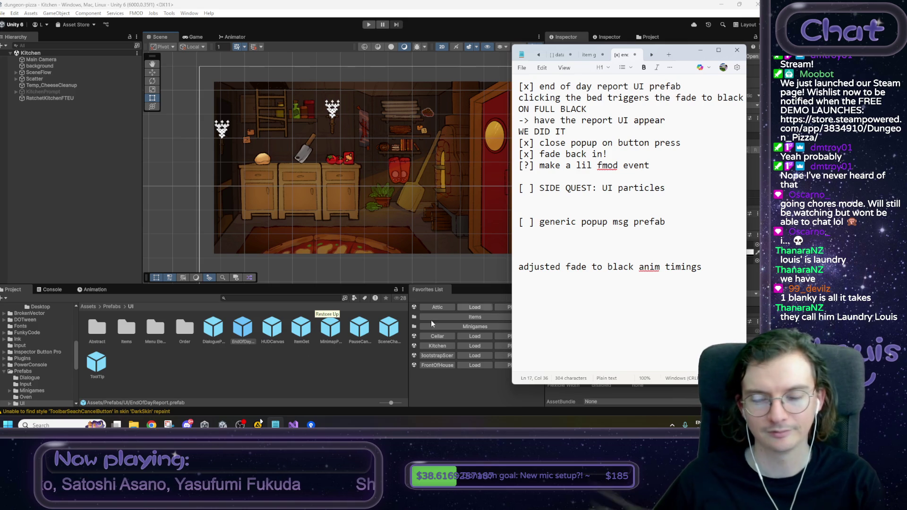
mouse_move(284, 422)
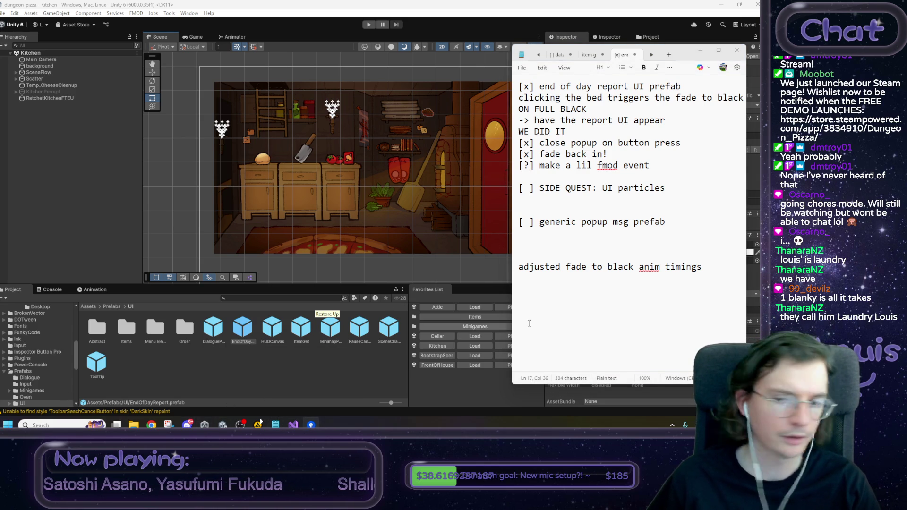
left_click(707, 257)
type("new")
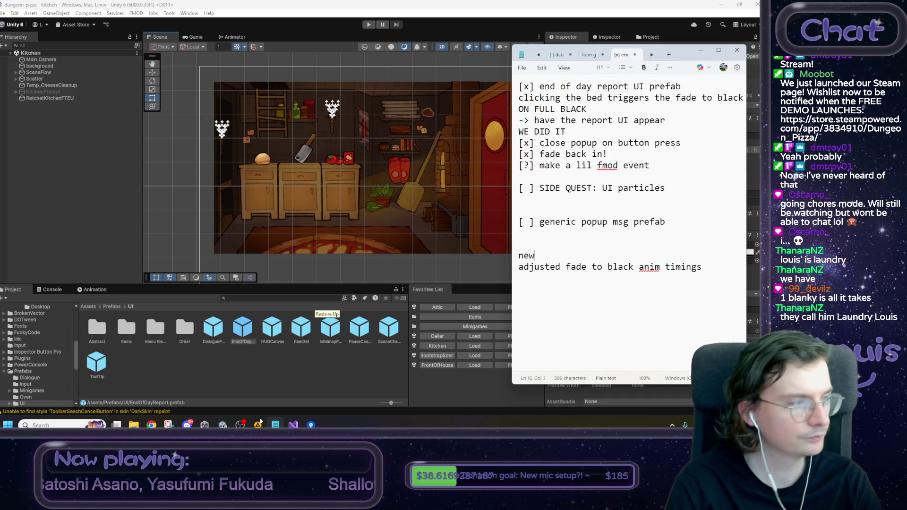
type(" en day report ")
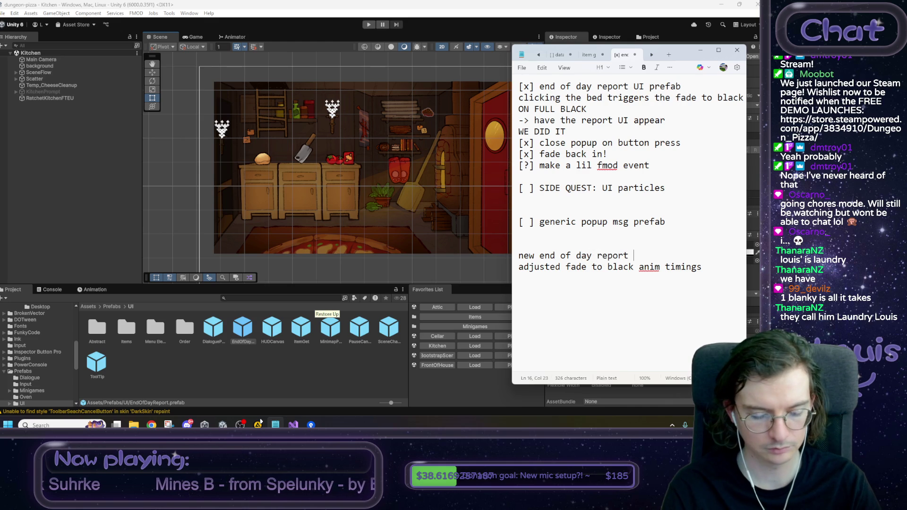
type("ui prefab")
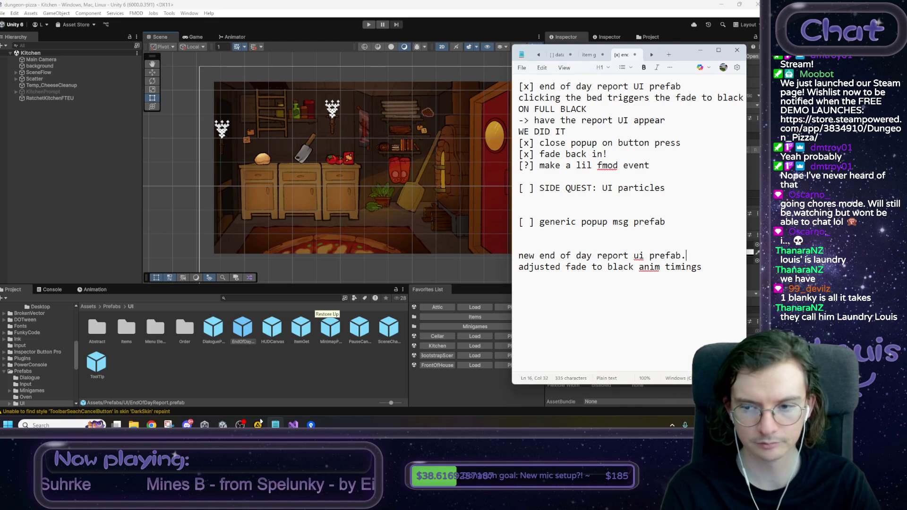
type("  it has function ")
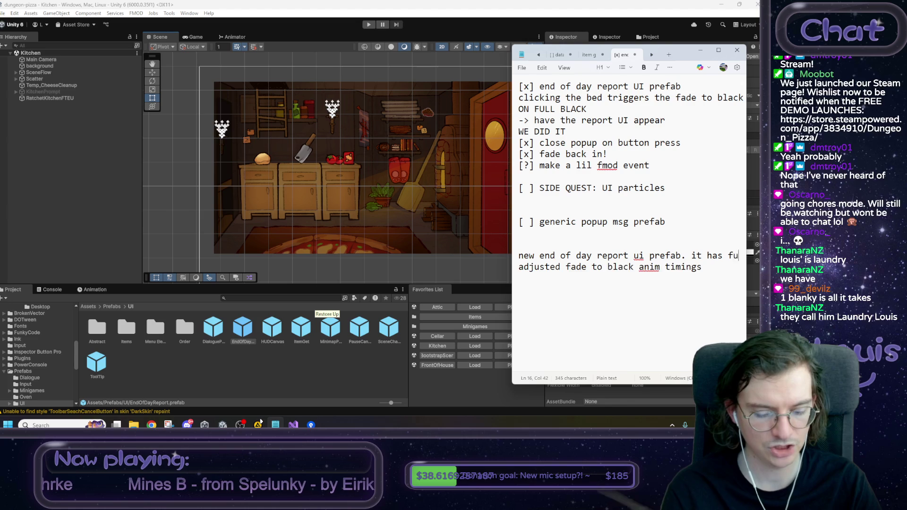
type("and play")
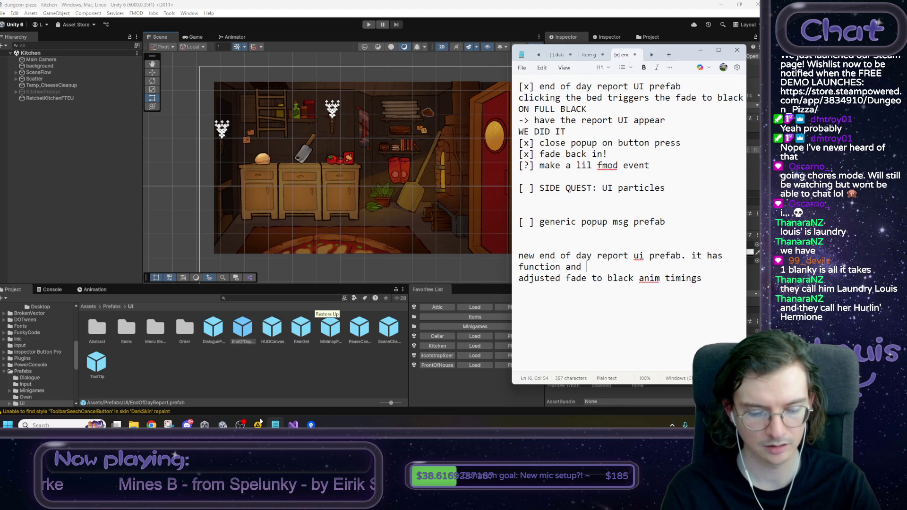
key("BackSpace")
key("BackSpace")
type("s ")
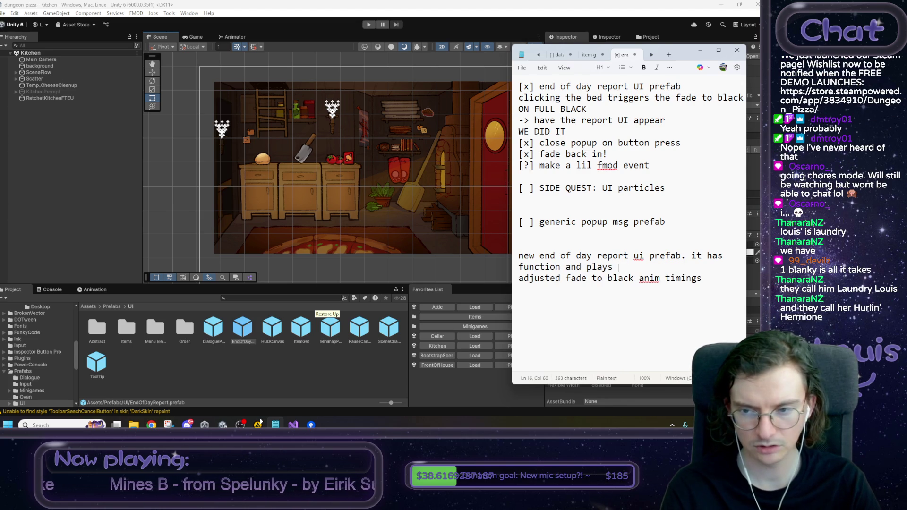
type("a und p")
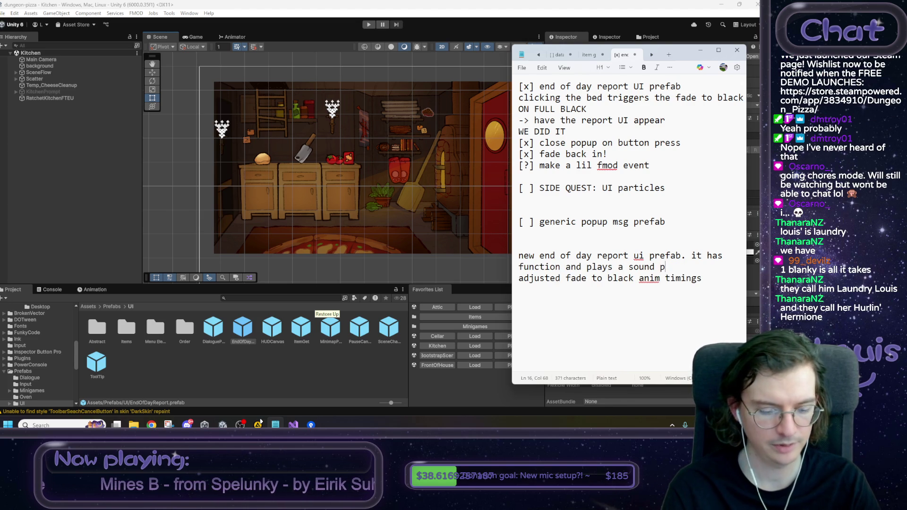
type("ppee.")
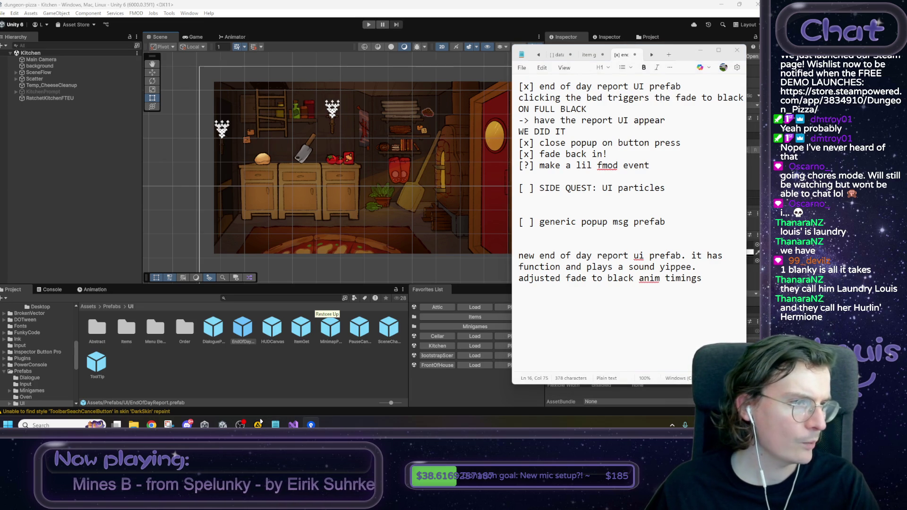
left_click(707, 268)
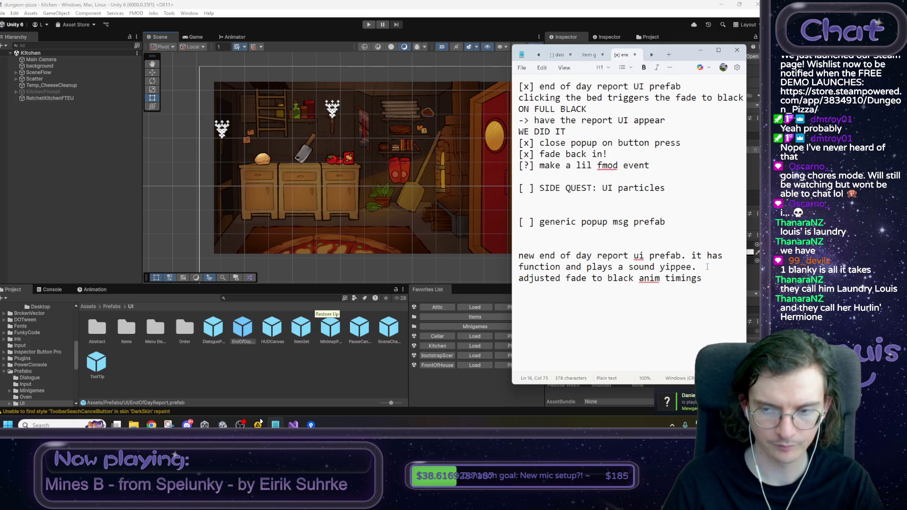
type("new ")
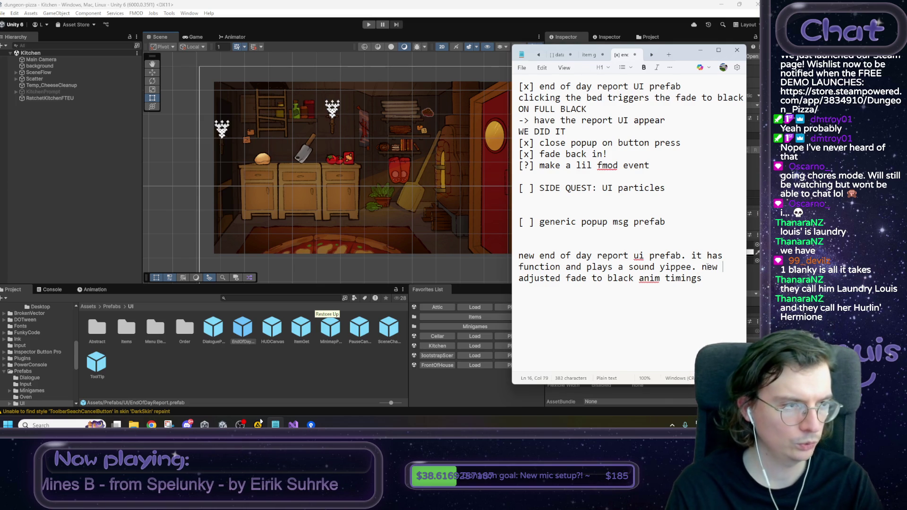
type("emote ")
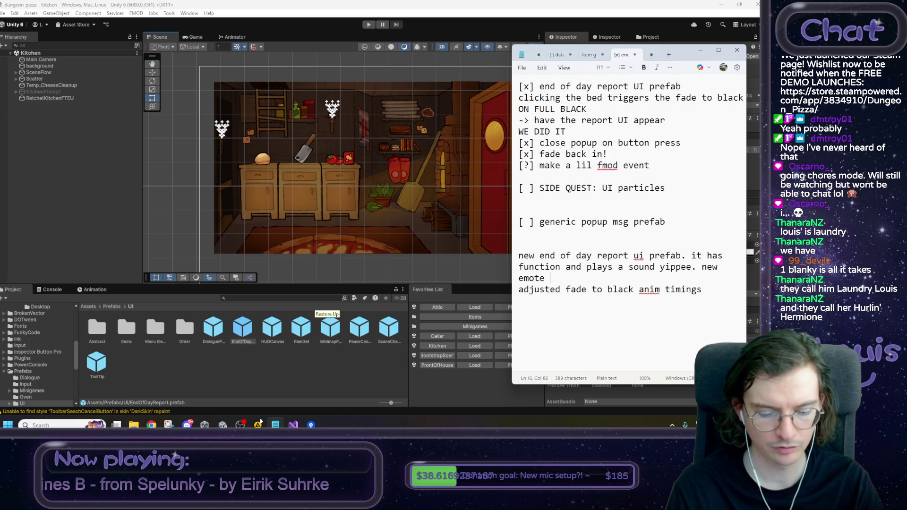
type("state")
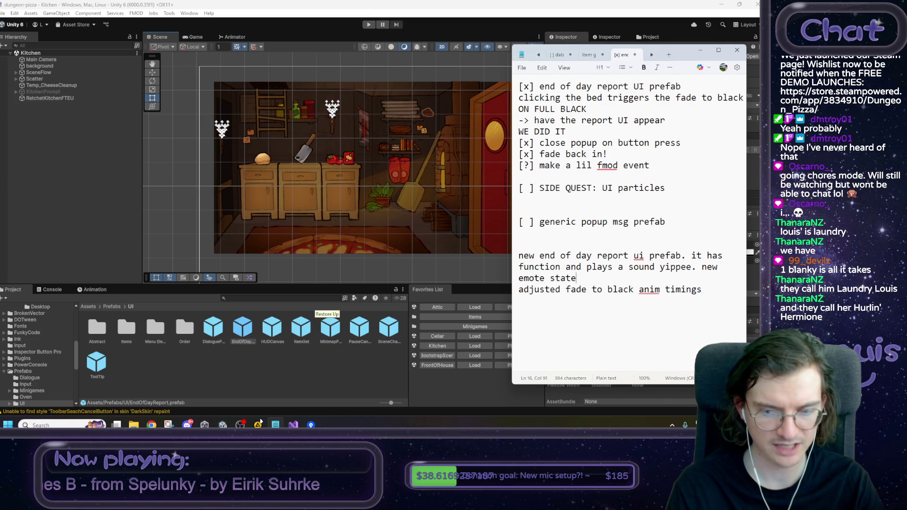
type(" for \"not there\".")
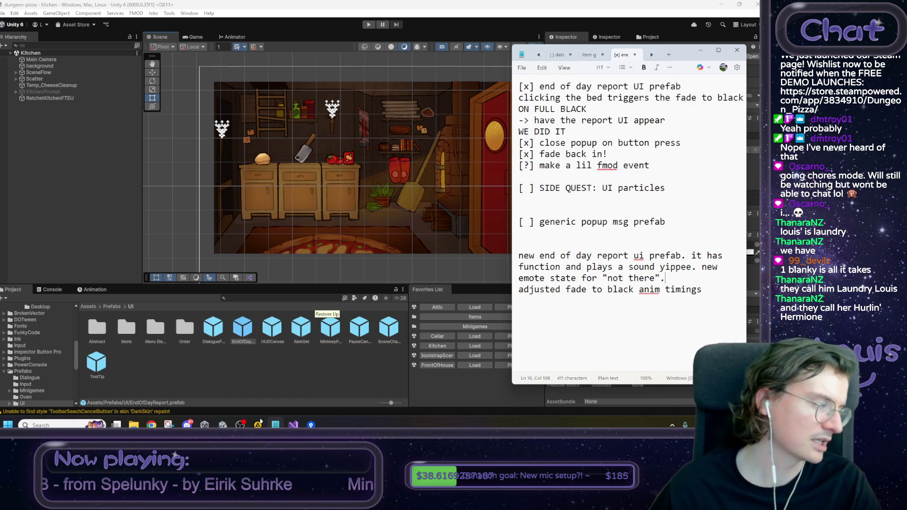
left_click(154, 308)
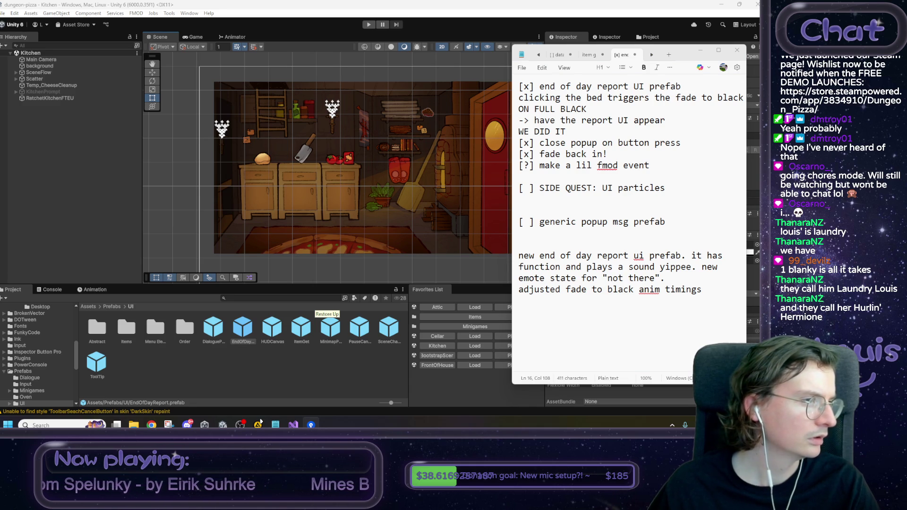
left_click_drag(702, 289, 519, 256)
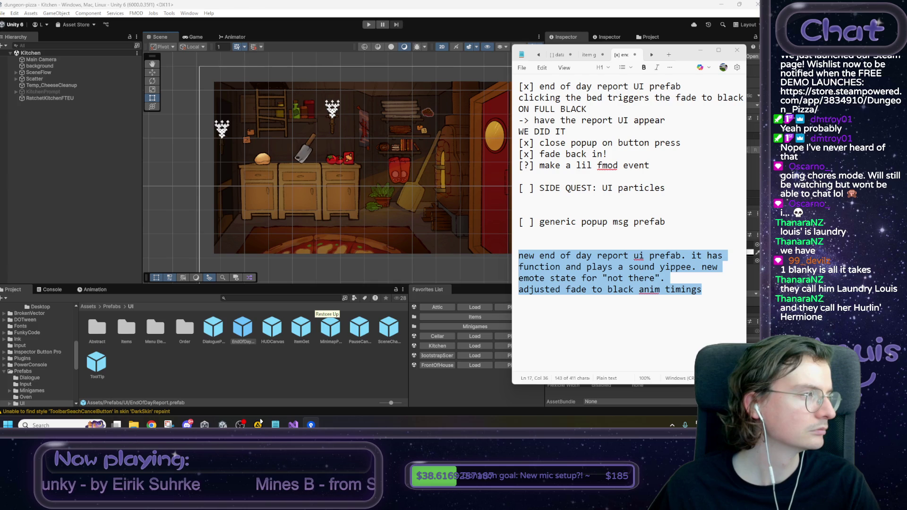
left_click(352, 211)
left_click(382, 251)
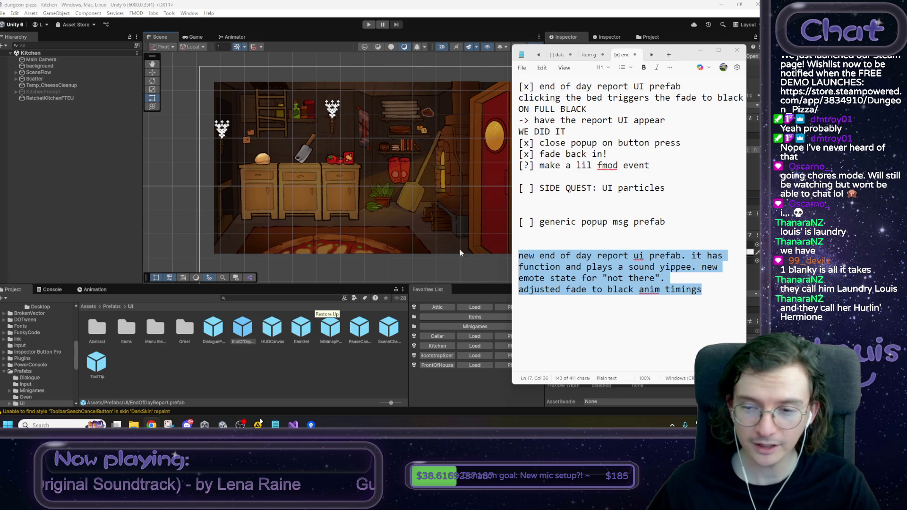
left_click(708, 293)
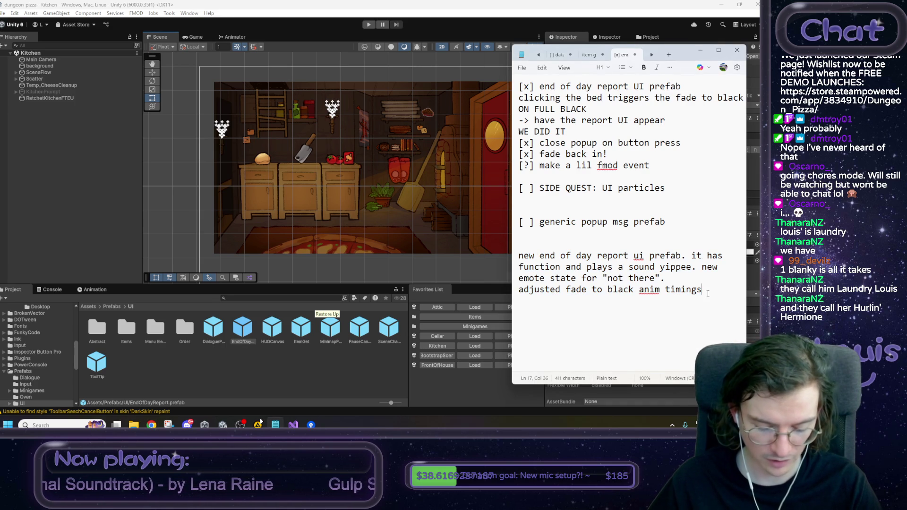
mouse_move(685, 199)
left_mouse_down()
mouse_move(593, 189)
mouse_move(686, 188)
left_mouse_up()
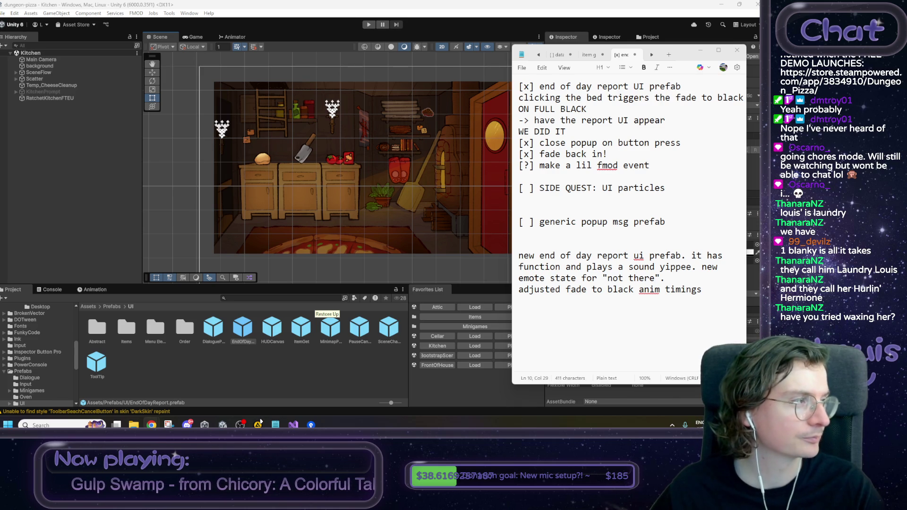
left_click(717, 293)
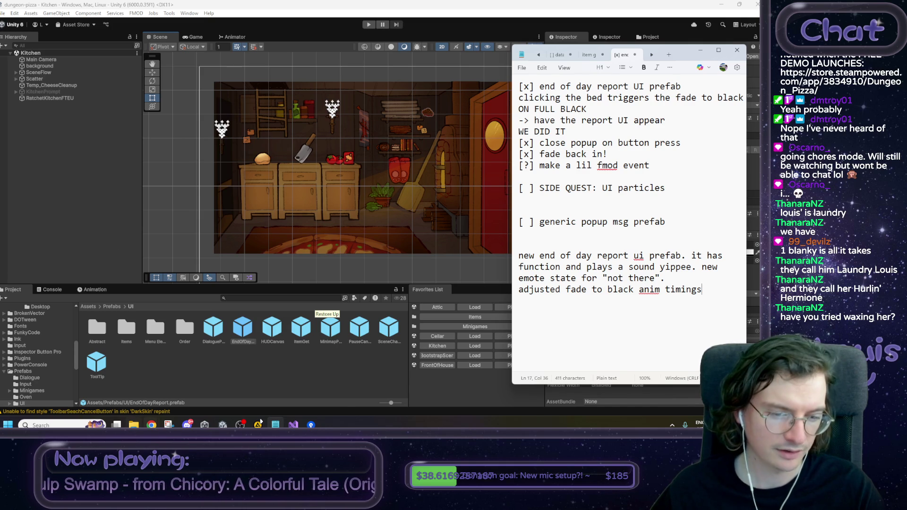
mouse_move(151, 425)
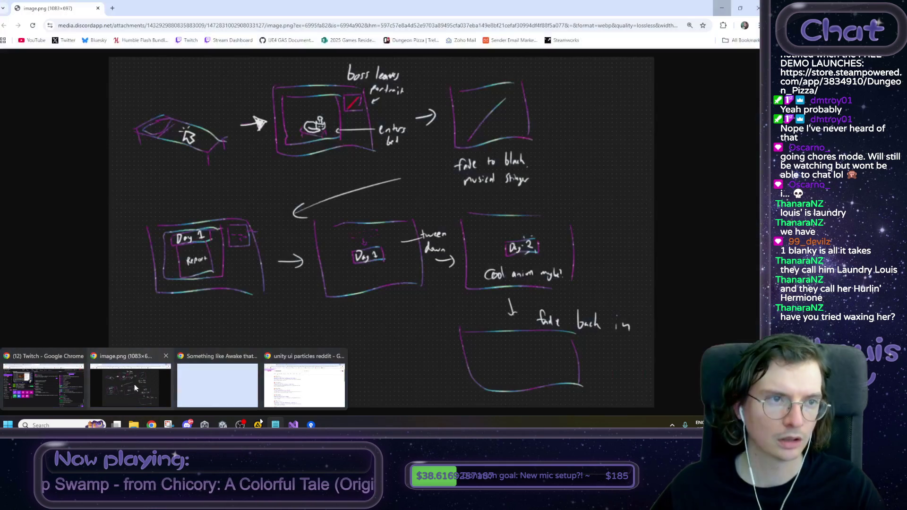
Step: Close the end-of-day flow sketch and the Unity forum Awake windows
left_click(135, 386)
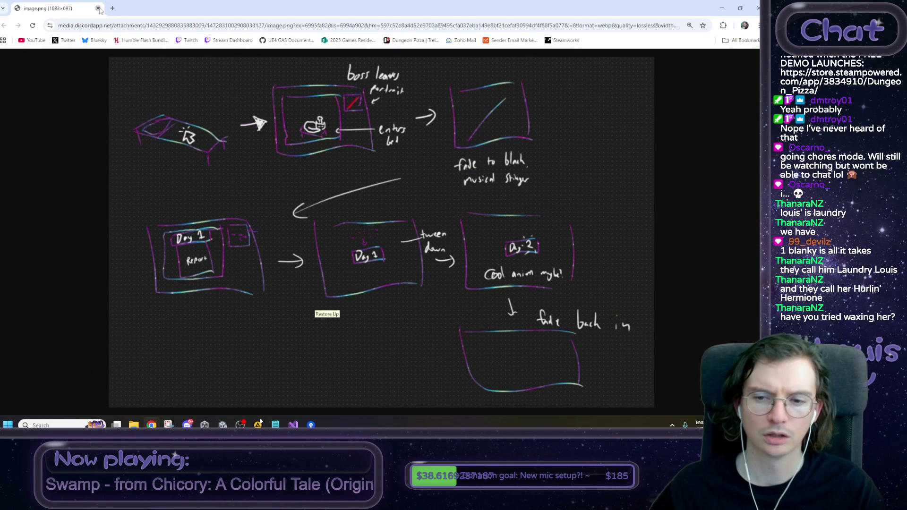
left_click(98, 8)
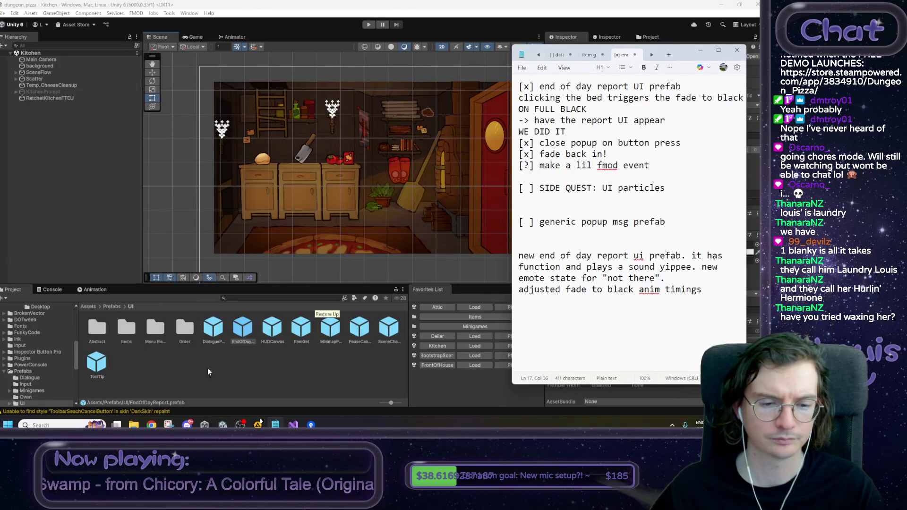
mouse_move(151, 425)
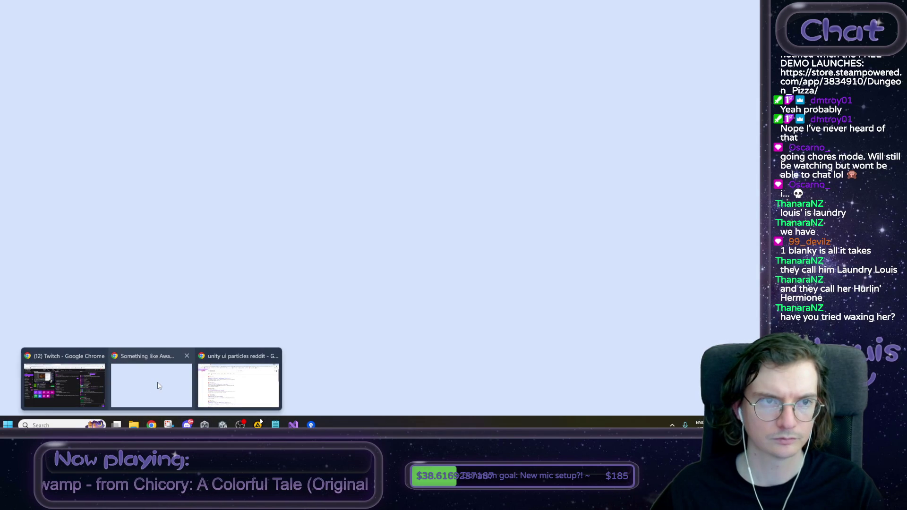
left_click(158, 385)
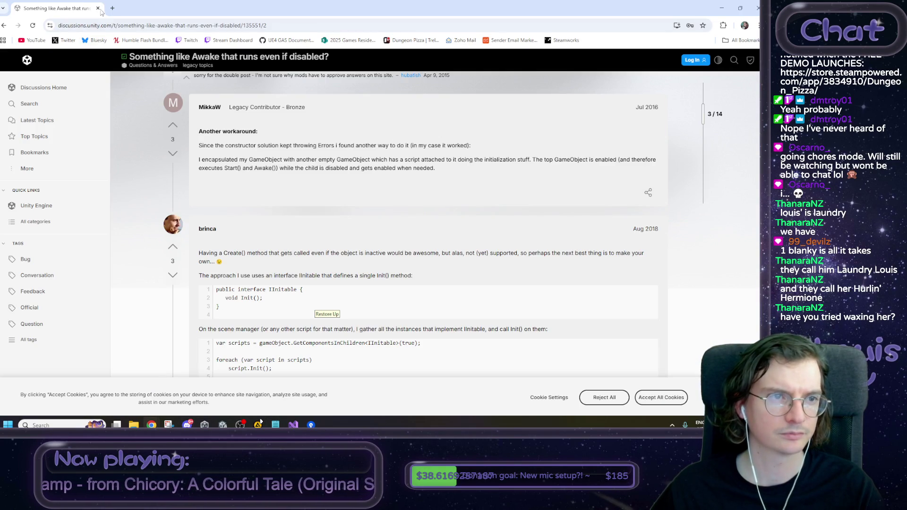
left_click(99, 9)
mouse_move(151, 426)
Step: Show the Bitbucket UIParticleSystem wiki in Chrome, scrolled to its credits and source link
left_click(189, 382)
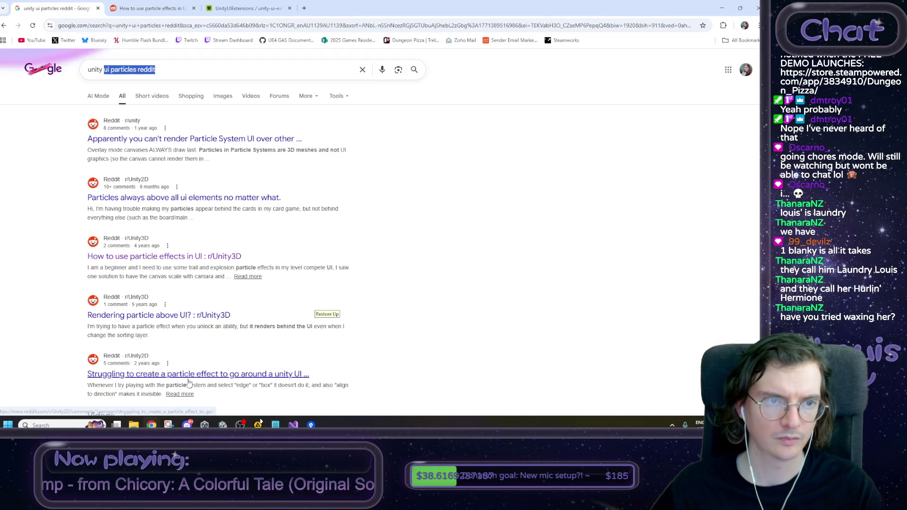
left_click(222, 8)
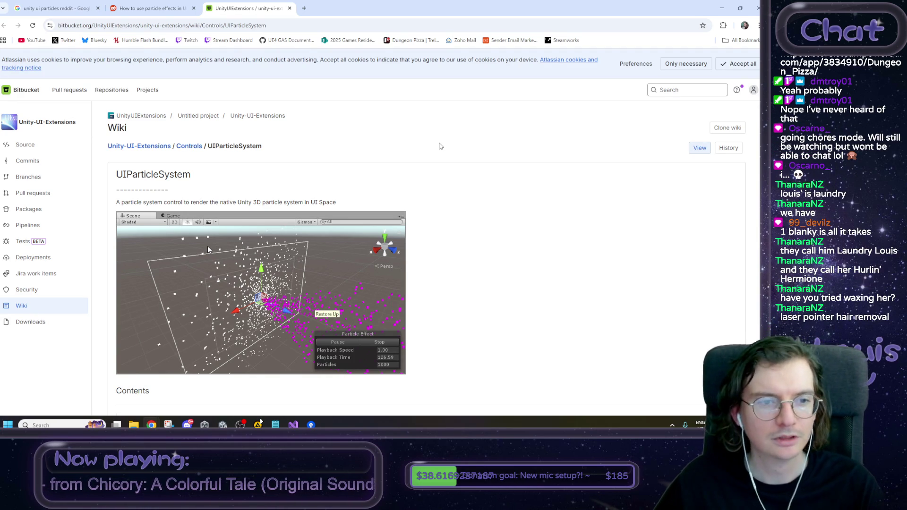
scroll(429, 148, "down", 1)
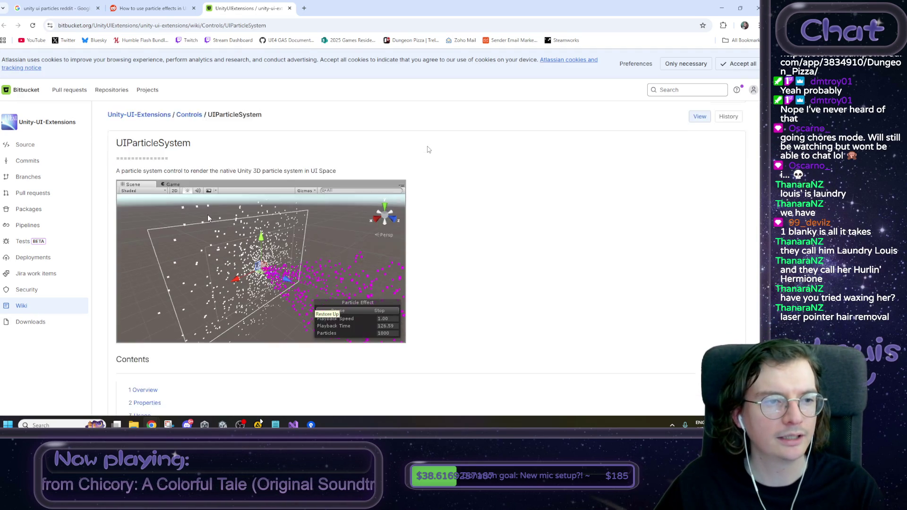
scroll(420, 147, "up", 1)
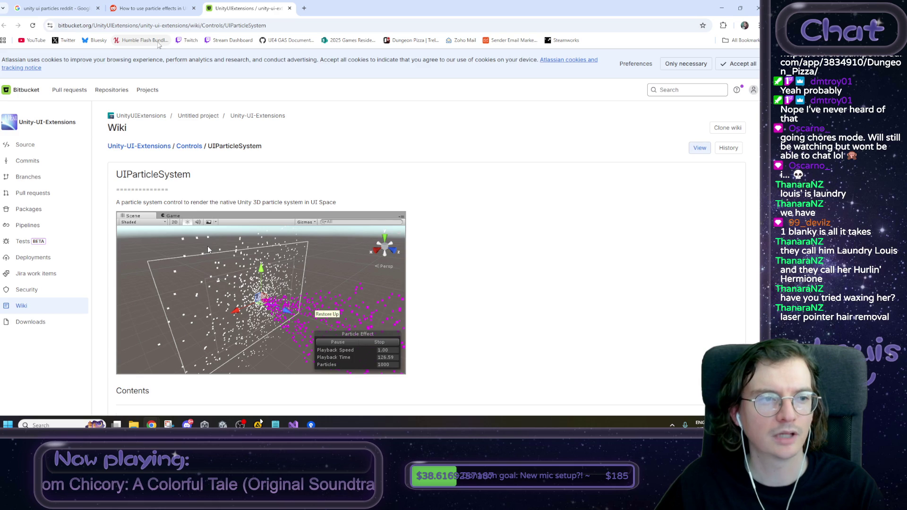
scroll(310, 175, "down", 5)
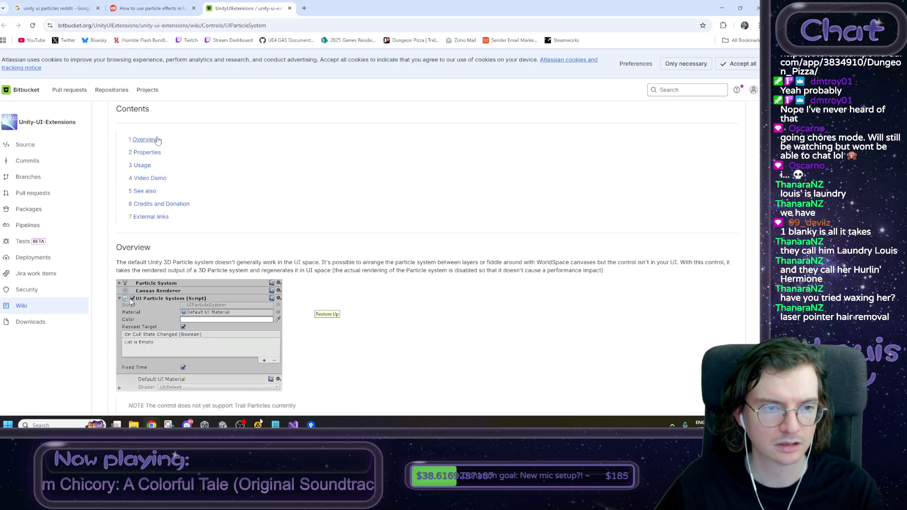
scroll(148, 225, "down", 12)
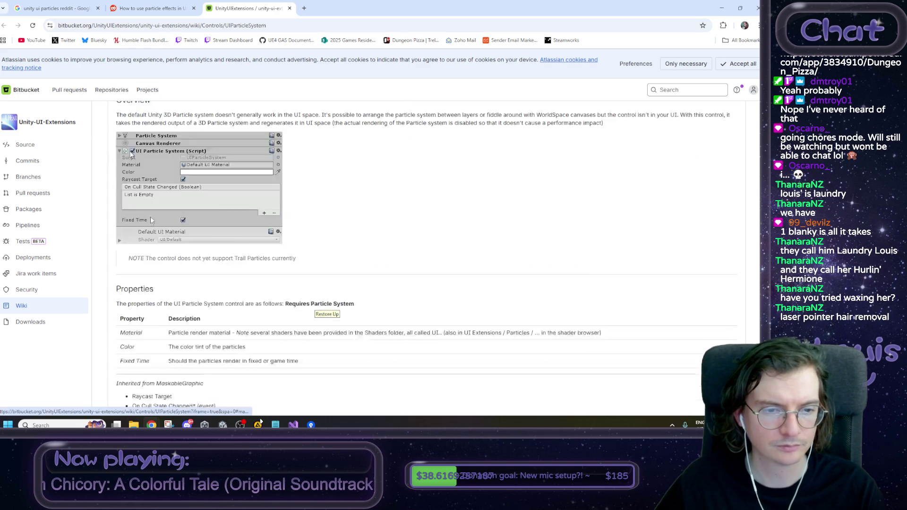
scroll(160, 206, "down", 10)
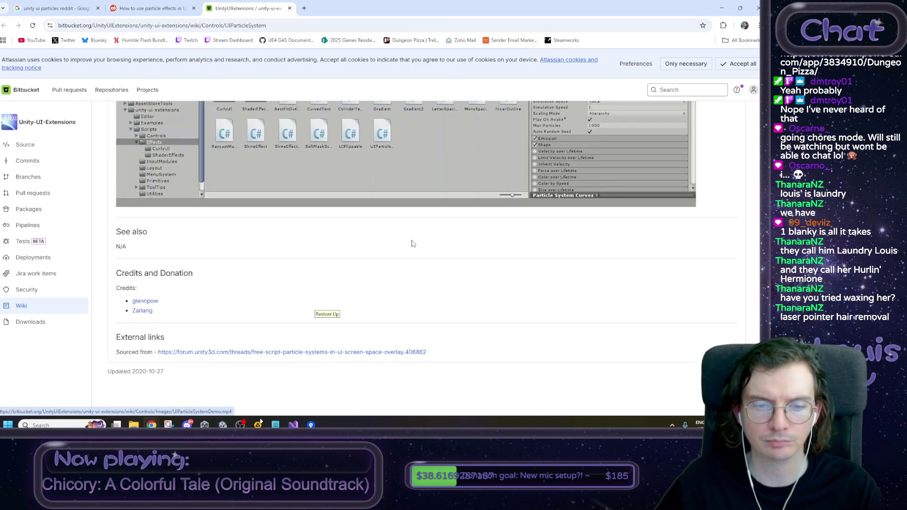
Step: Open and read the original Free Script particle-systems-in-UI forum thread
left_click(234, 353)
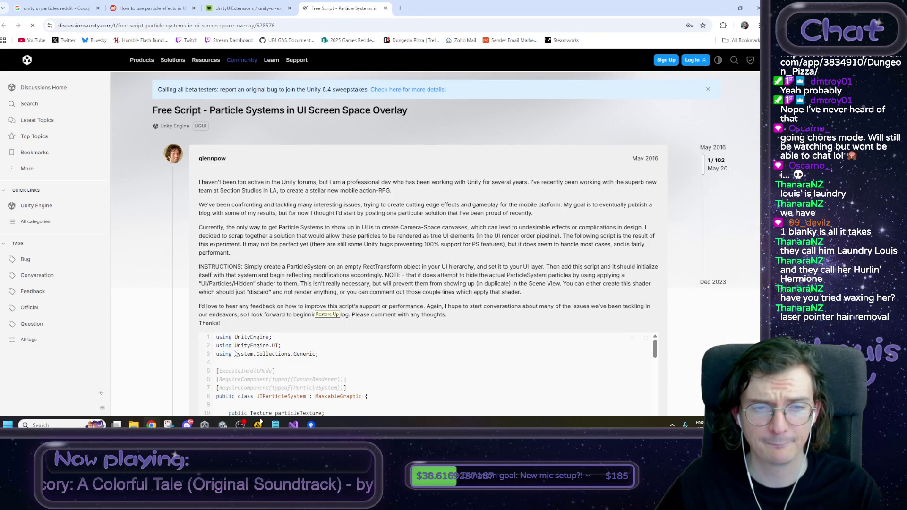
scroll(236, 352, "down", 6)
scroll(231, 282, "up", 6)
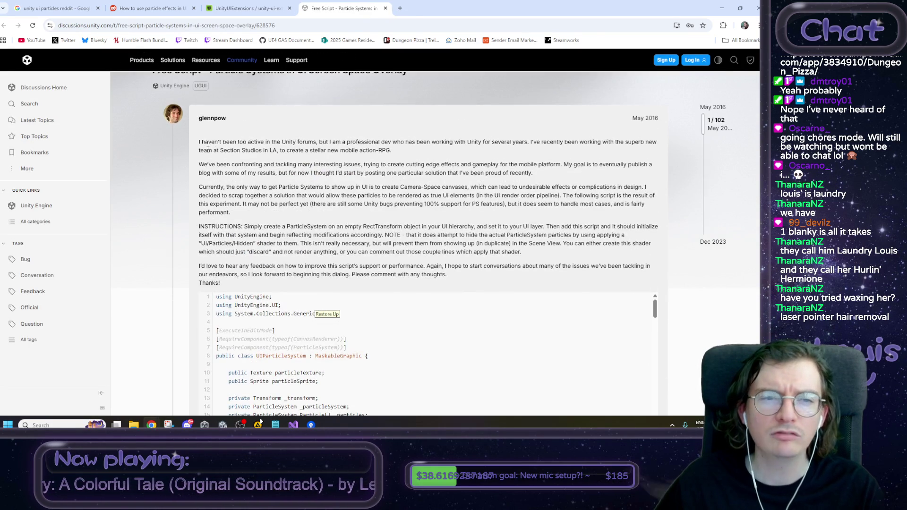
scroll(208, 150, "up", 1)
left_click_drag(202, 182, 266, 181)
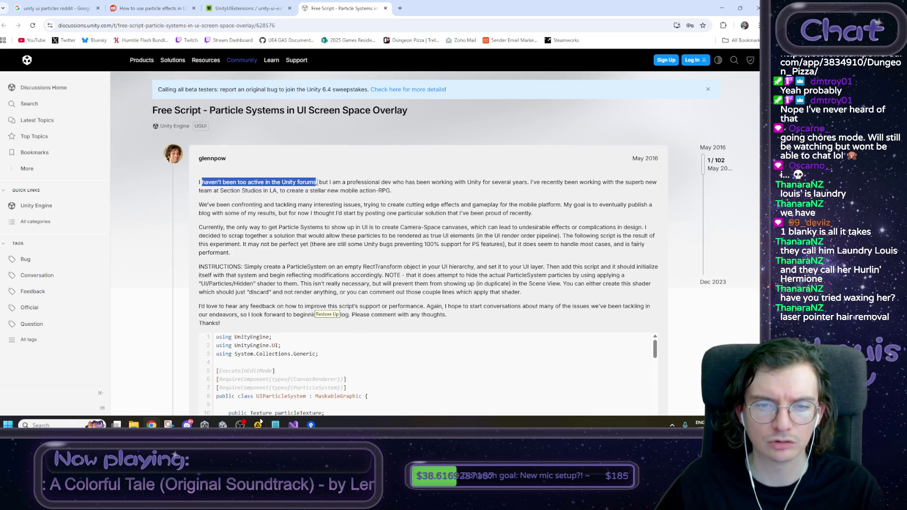
left_click_drag(334, 182, 391, 182)
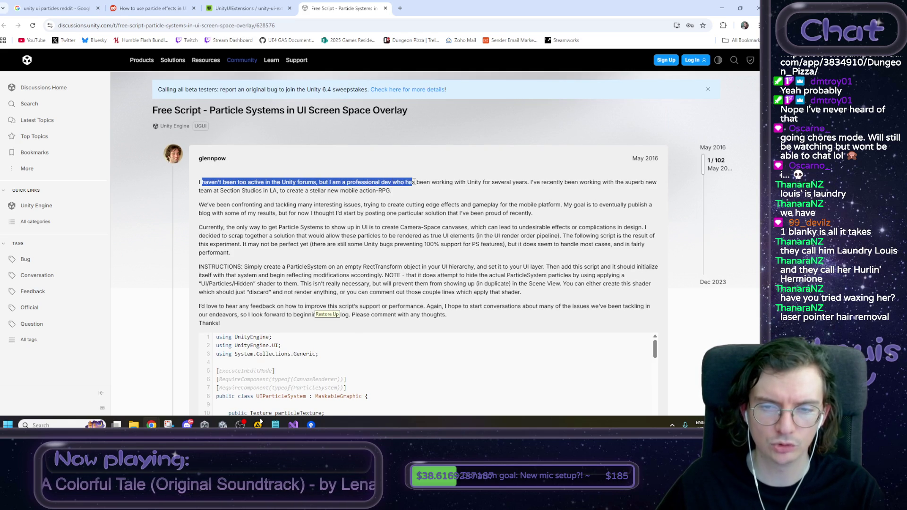
left_click_drag(465, 180, 521, 180)
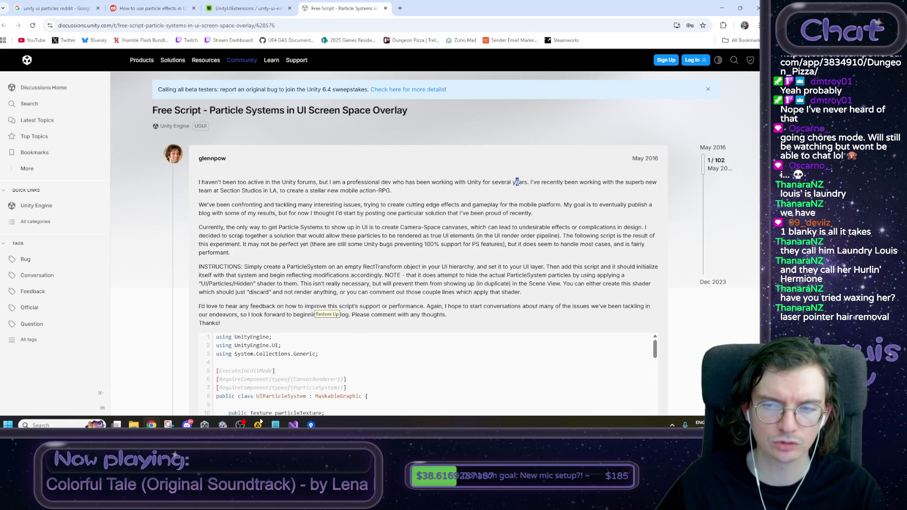
scroll(301, 183, "down", 3)
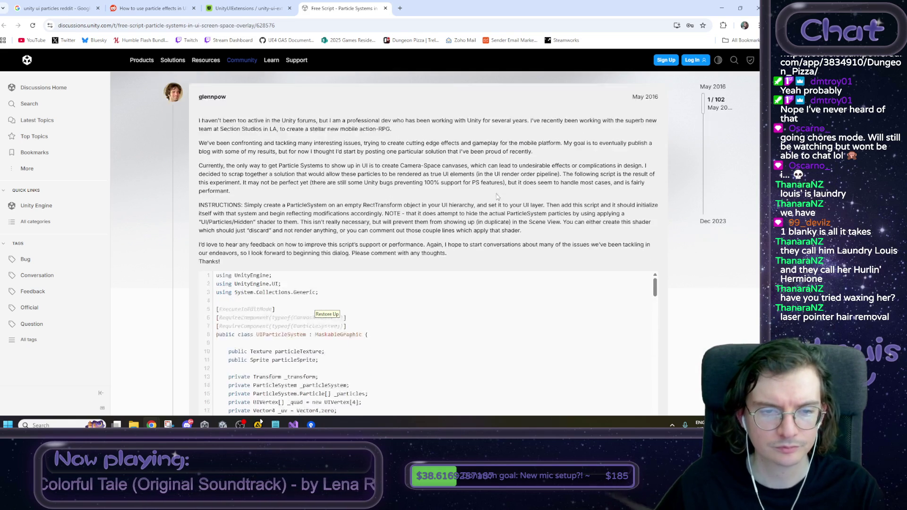
scroll(301, 183, "down", 10)
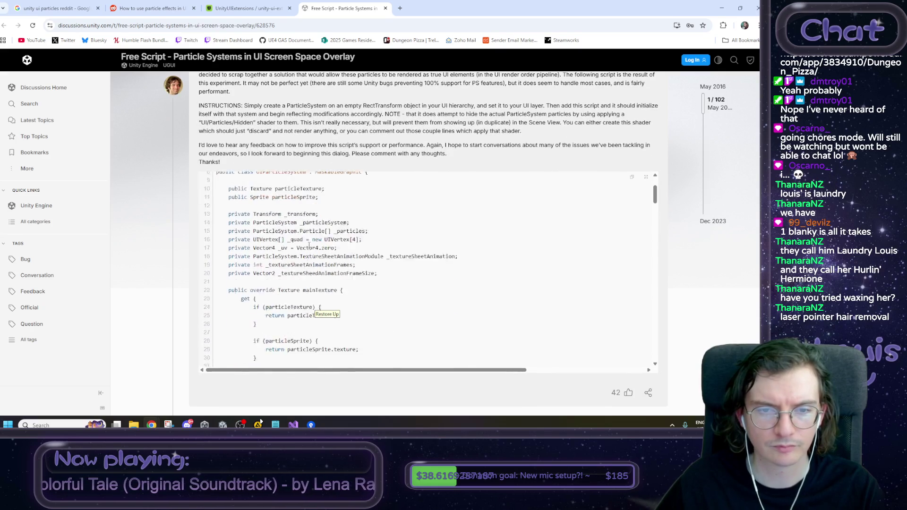
scroll(312, 245, "down", 15)
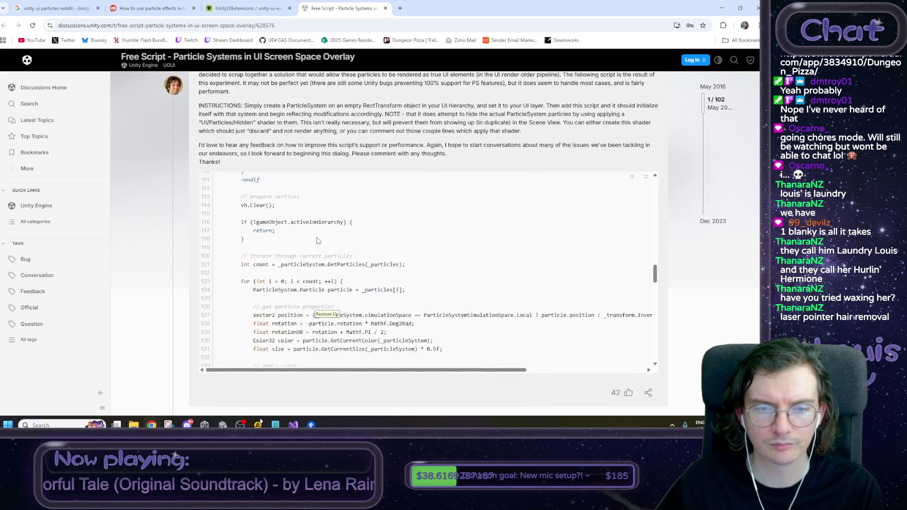
scroll(700, 297, "down", 5)
scroll(700, 296, "down", 2)
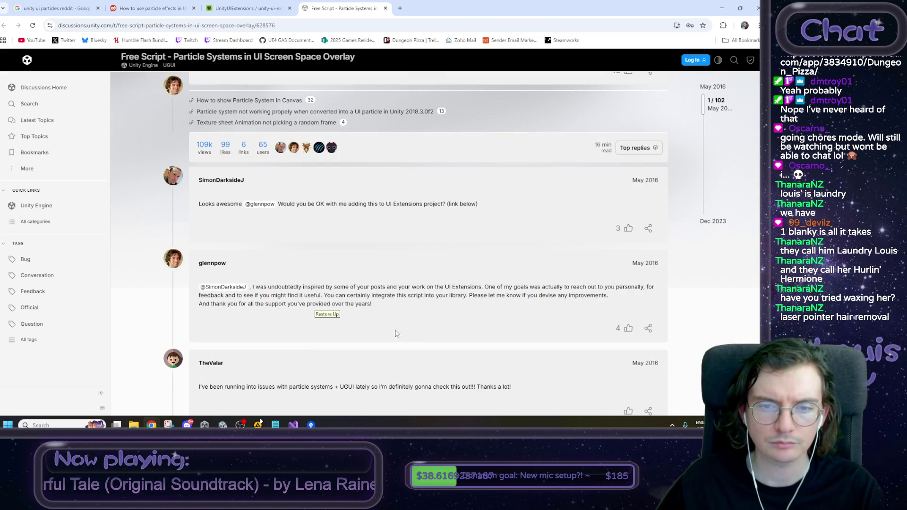
left_click_drag(348, 204, 478, 205)
left_click(406, 294)
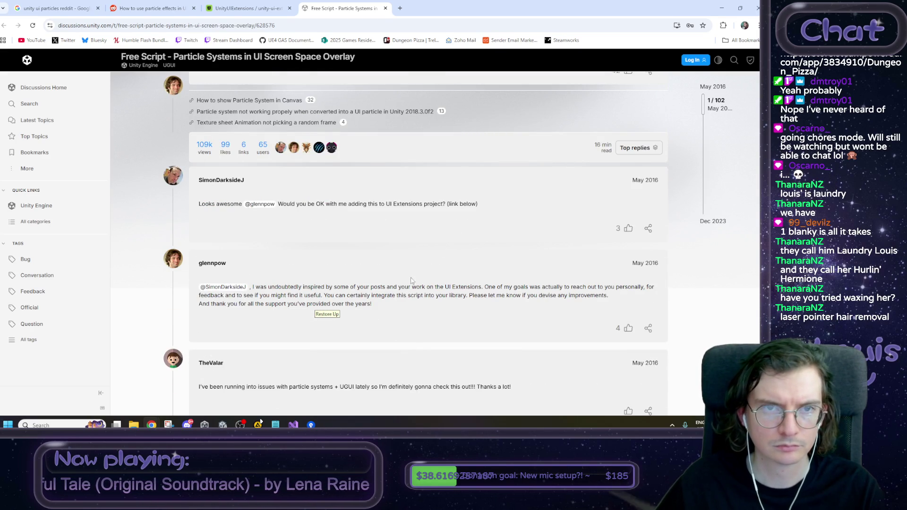
Step: Rerun the Google search as just 'unity ui particles', dropping 'reddit'
left_click(246, 8)
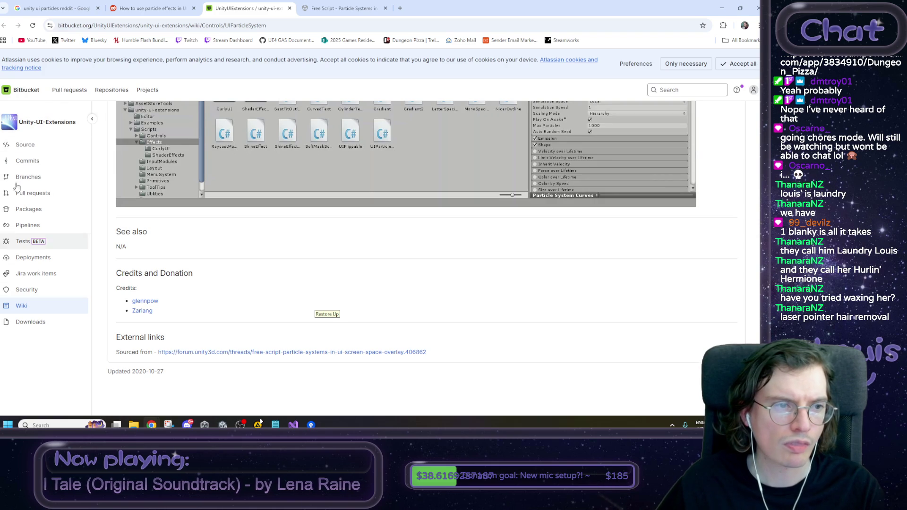
left_click(77, 9)
left_click(154, 71)
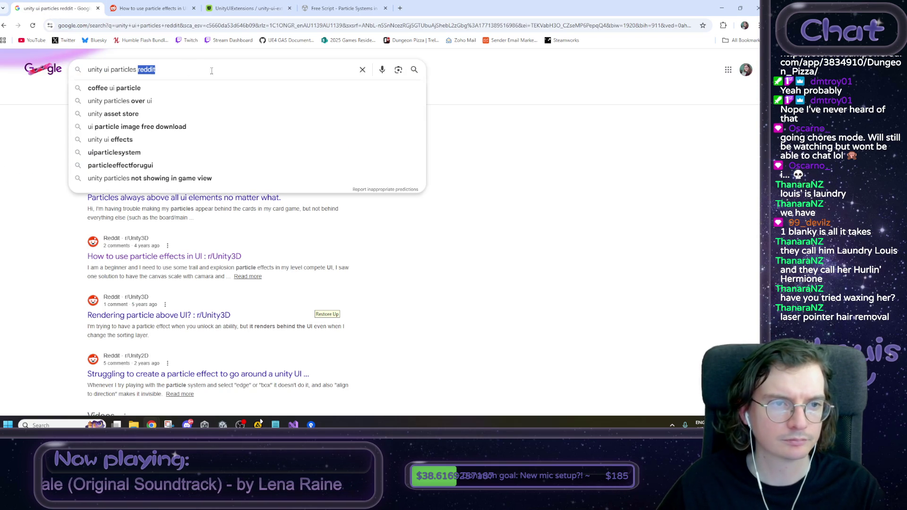
key("BackSpace")
key("Return")
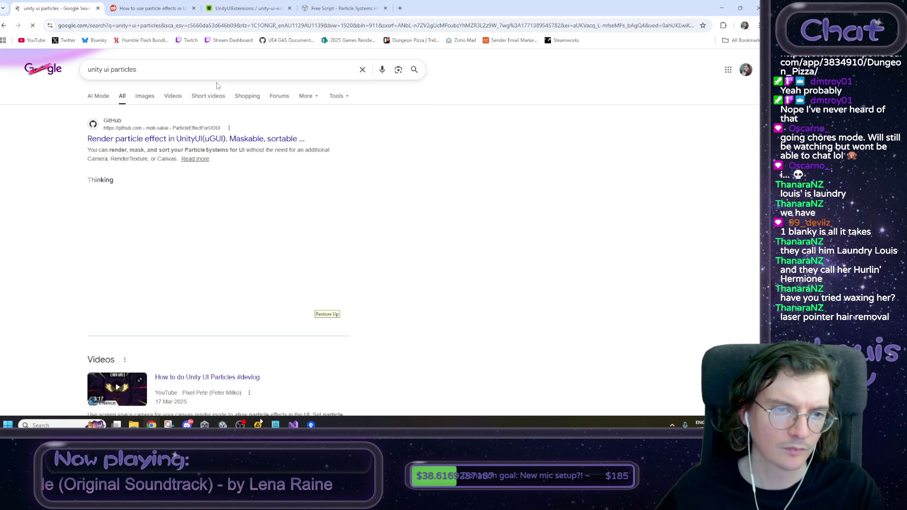
Step: Open the first result, the ParticleEffectForUGUI repository, and settle on its GitHub page
left_click(236, 141)
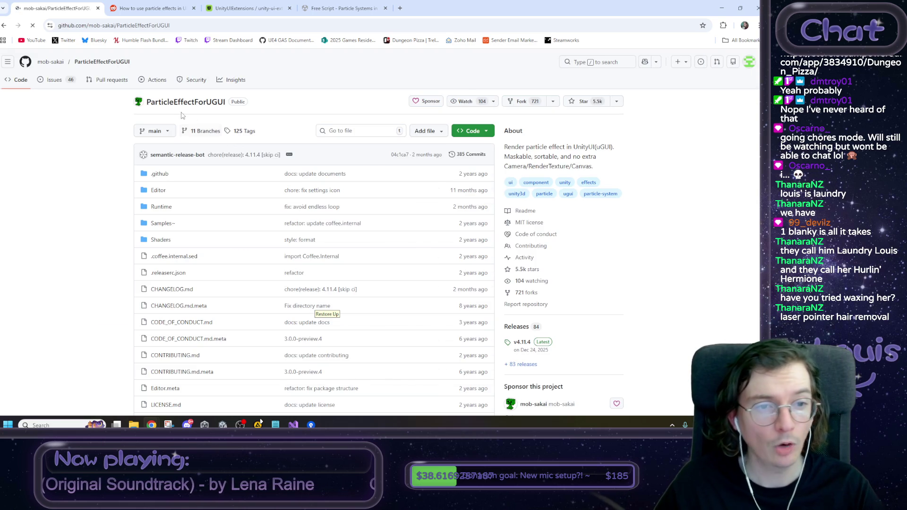
left_click_drag(144, 102, 232, 108)
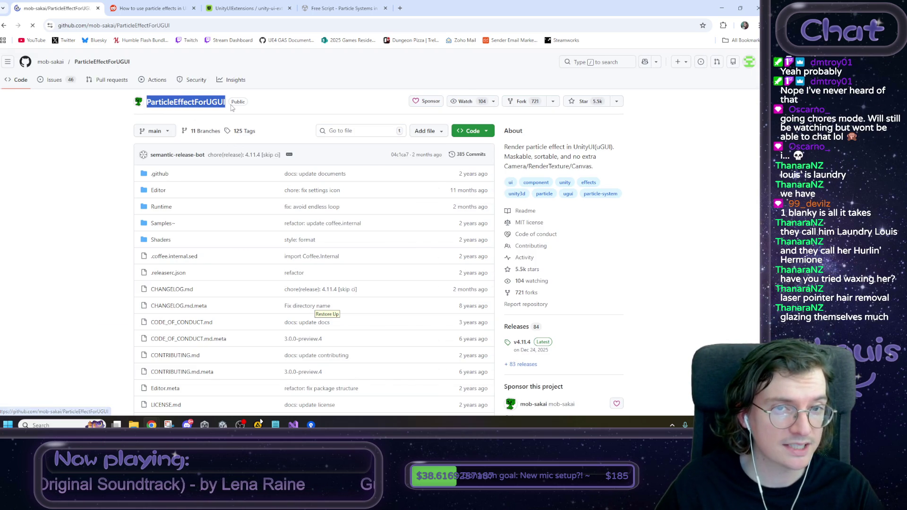
left_click(273, 4)
scroll(253, 259, "up", 15)
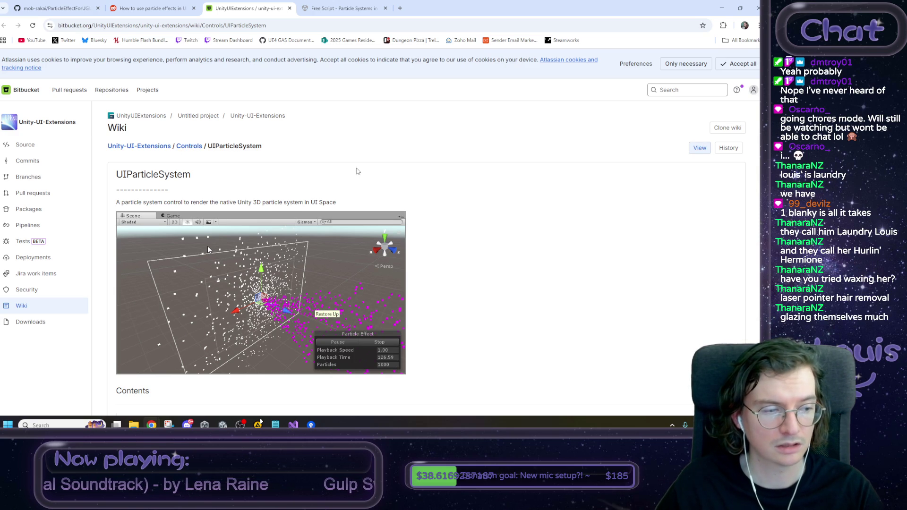
key("ctrl+1")
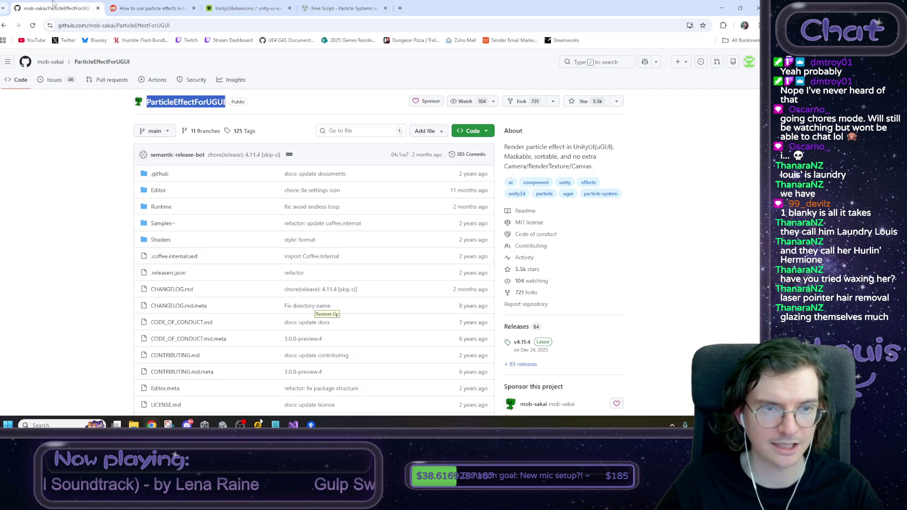
left_click(166, 6)
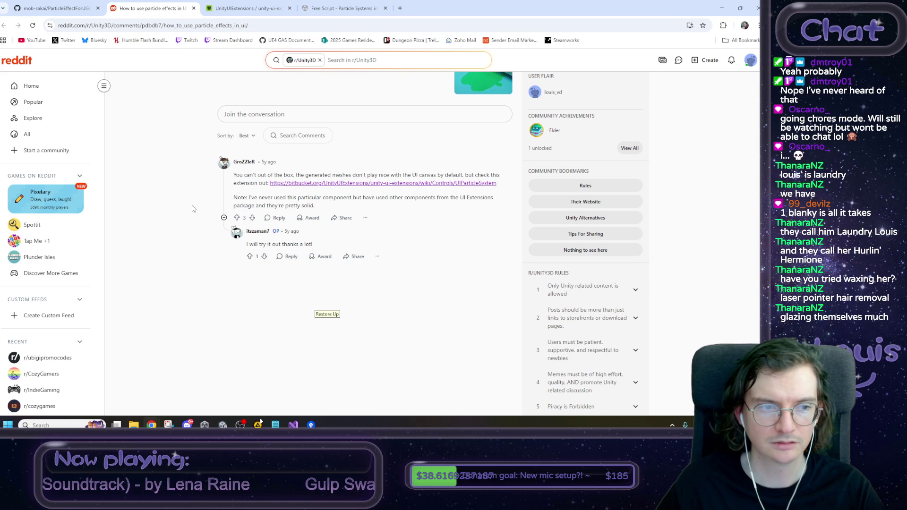
left_click(69, 4)
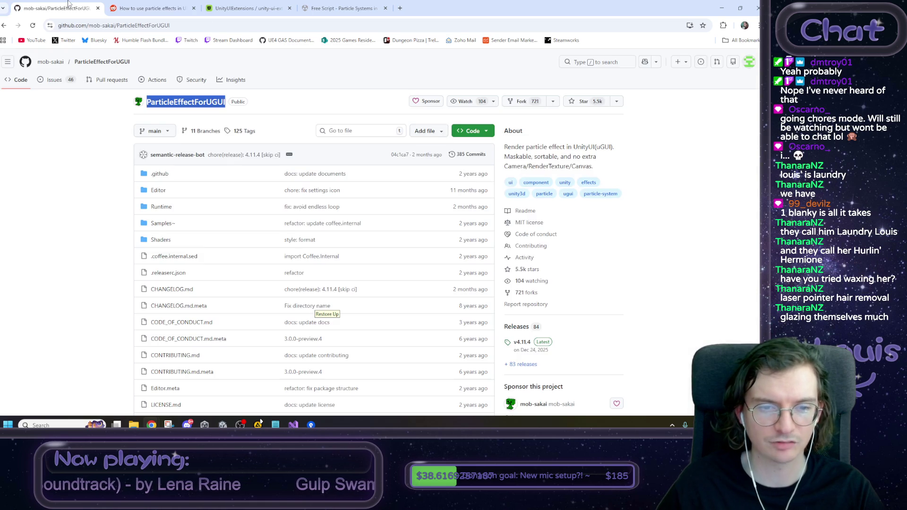
left_click(61, 147)
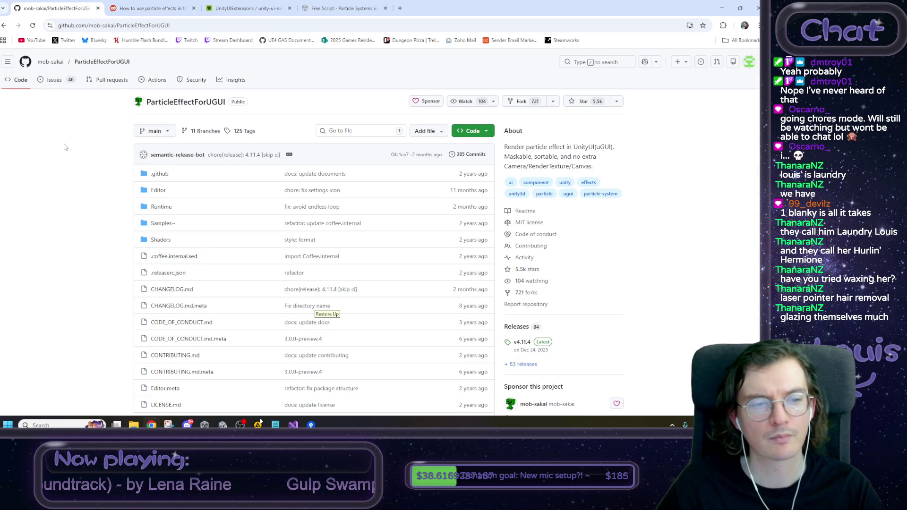
scroll(71, 152, "down", 2)
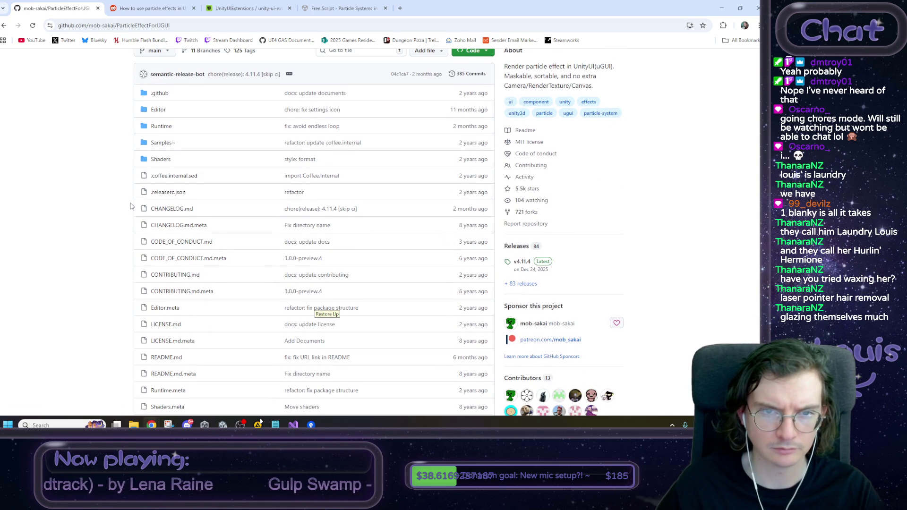
Step: Scroll the README past Key Features and Demo to Installation > Install via UPM
scroll(130, 207, "down", 7)
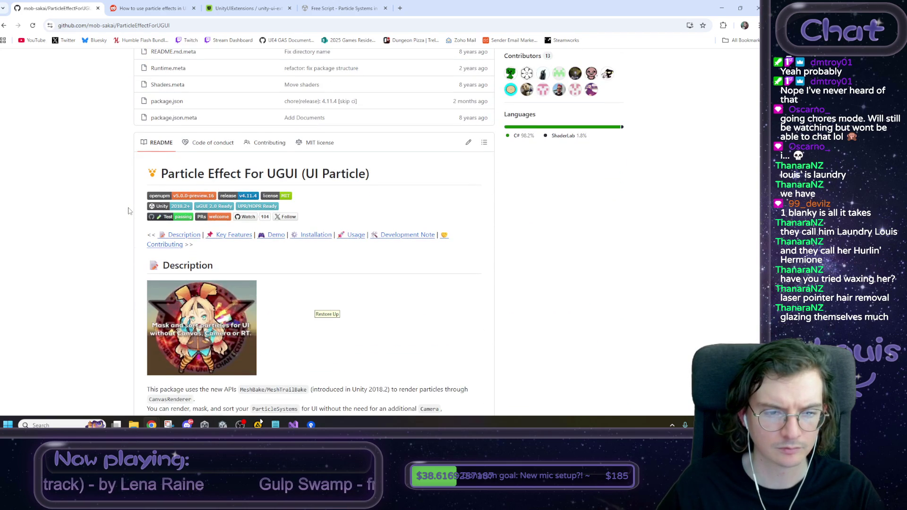
scroll(128, 211, "down", 2)
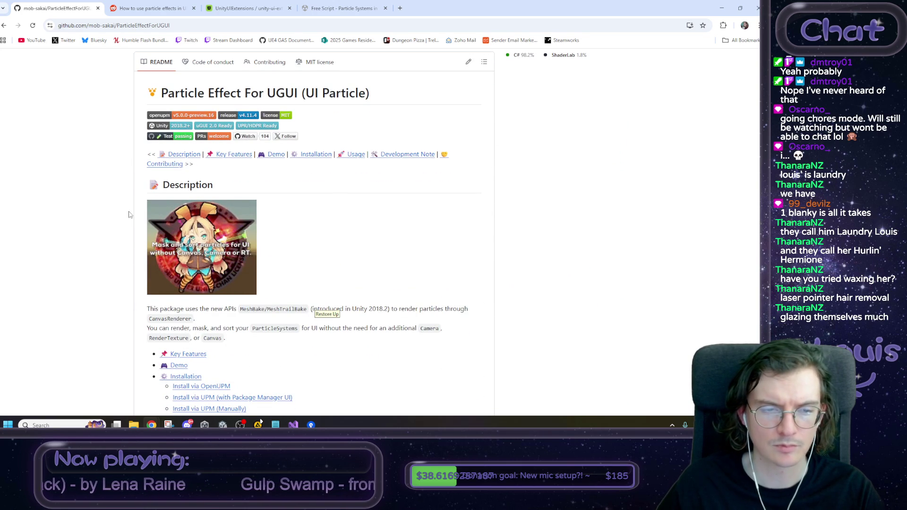
scroll(245, 259, "down", 1)
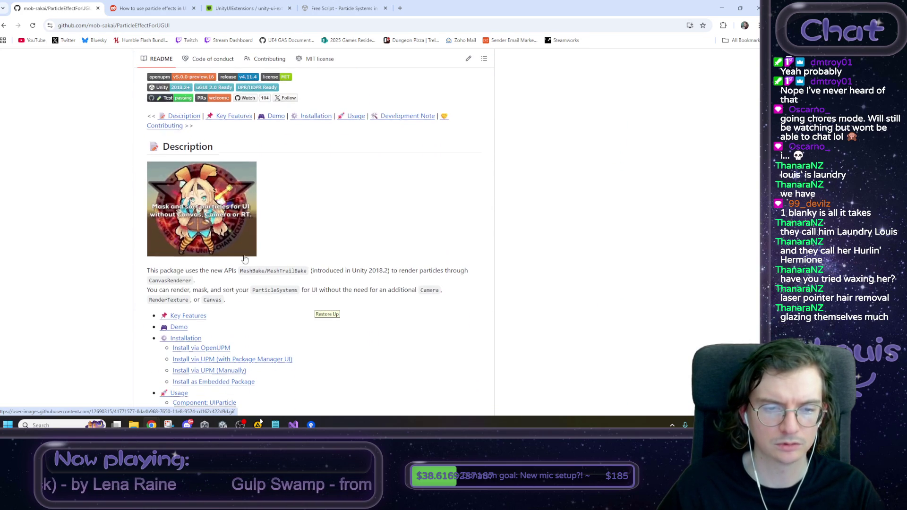
scroll(245, 259, "down", 3)
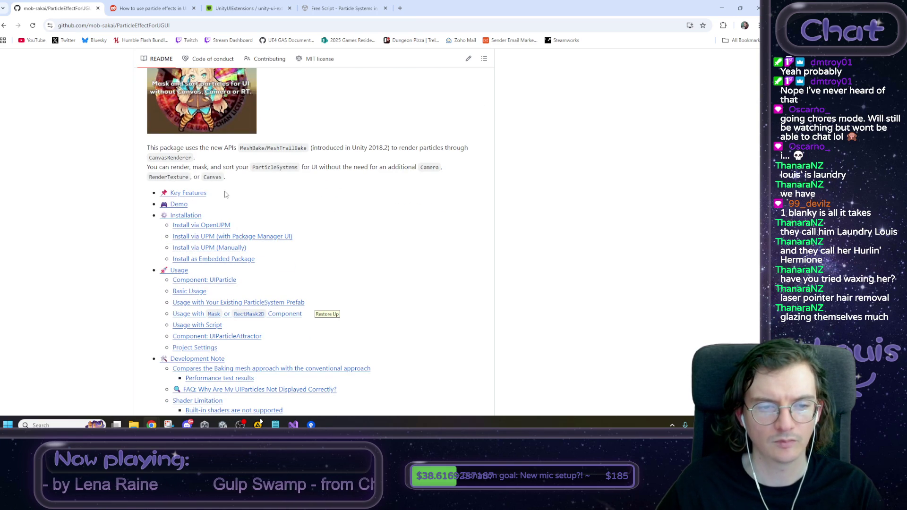
scroll(291, 232, "down", 3)
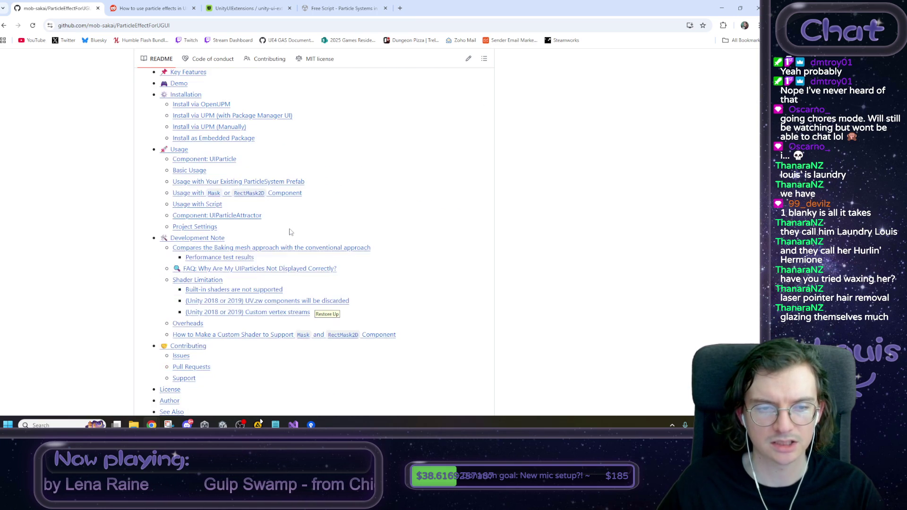
scroll(290, 232, "up", 10)
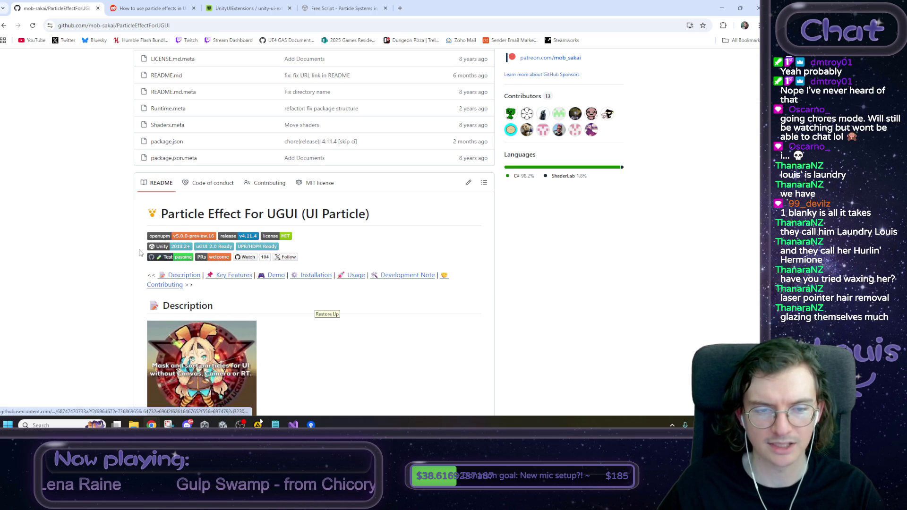
scroll(139, 253, "down", 15)
scroll(139, 251, "down", 7)
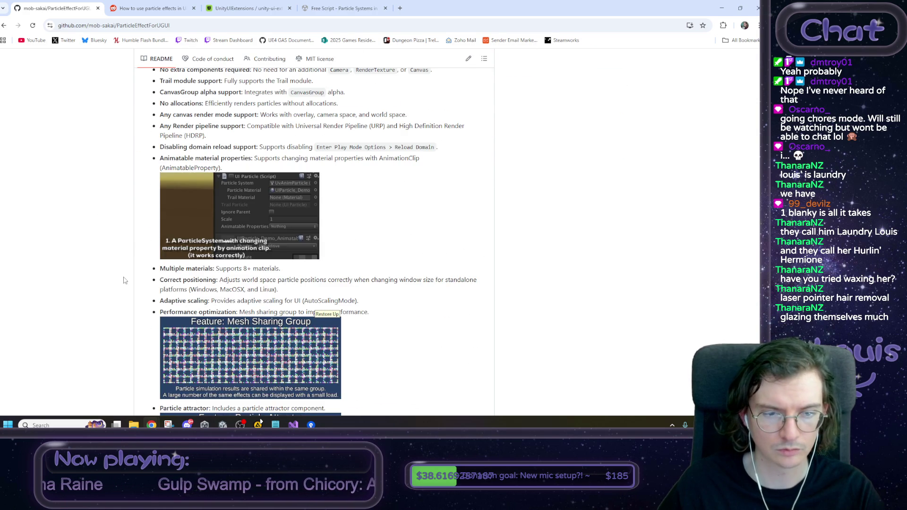
scroll(130, 303, "down", 4)
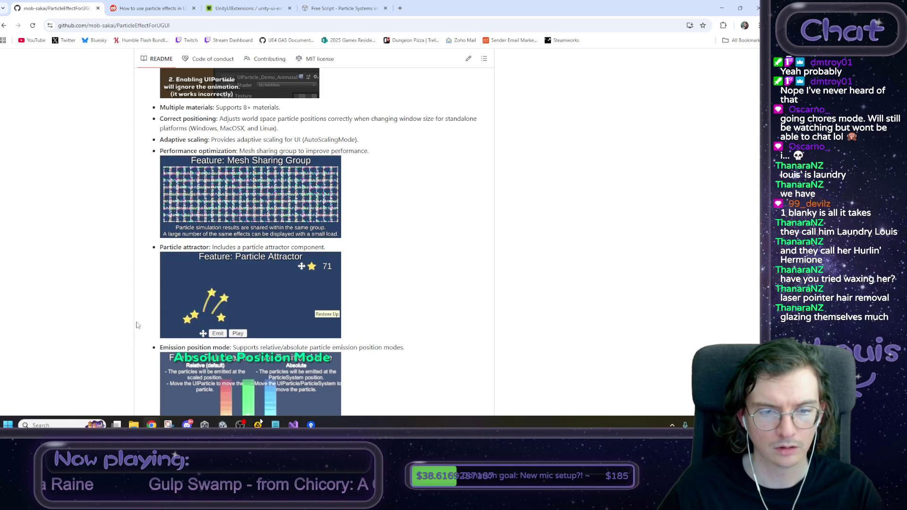
scroll(158, 307, "down", 3)
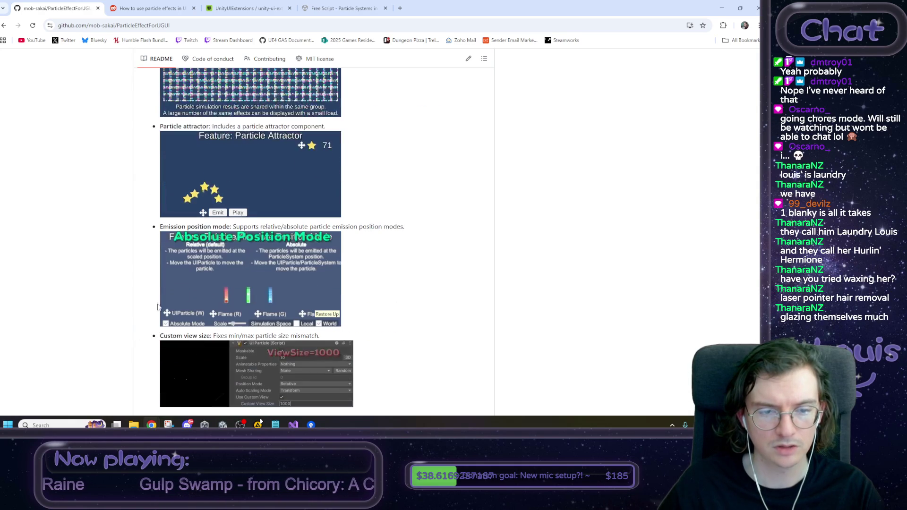
scroll(278, 298, "down", 3)
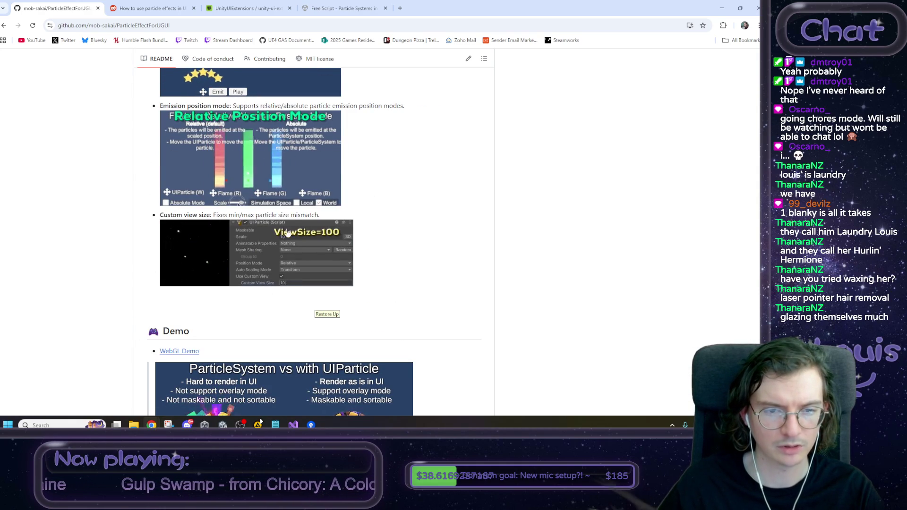
scroll(359, 240, "down", 1)
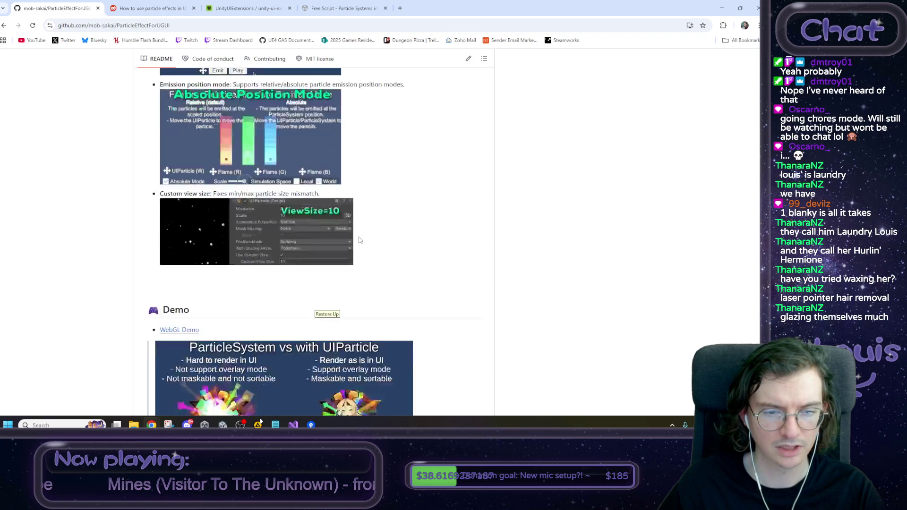
scroll(359, 240, "down", 14)
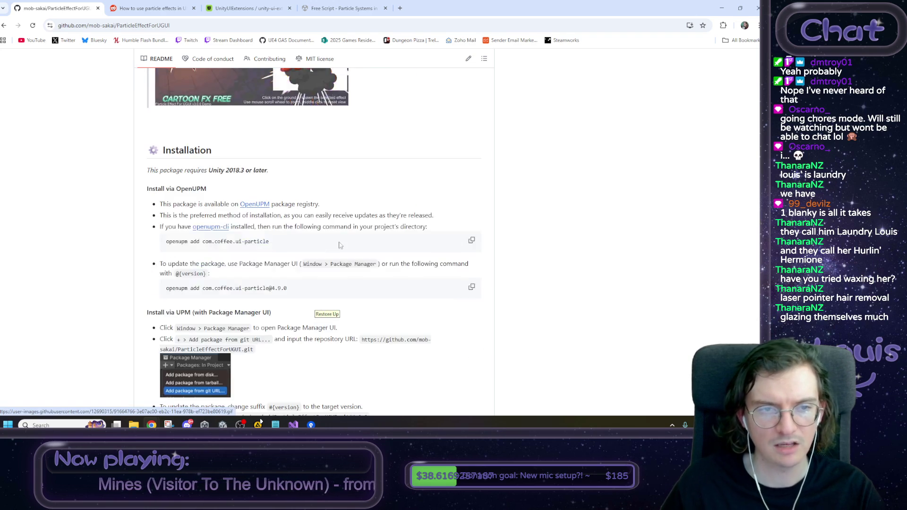
scroll(339, 246, "down", 1)
scroll(120, 209, "up", 2)
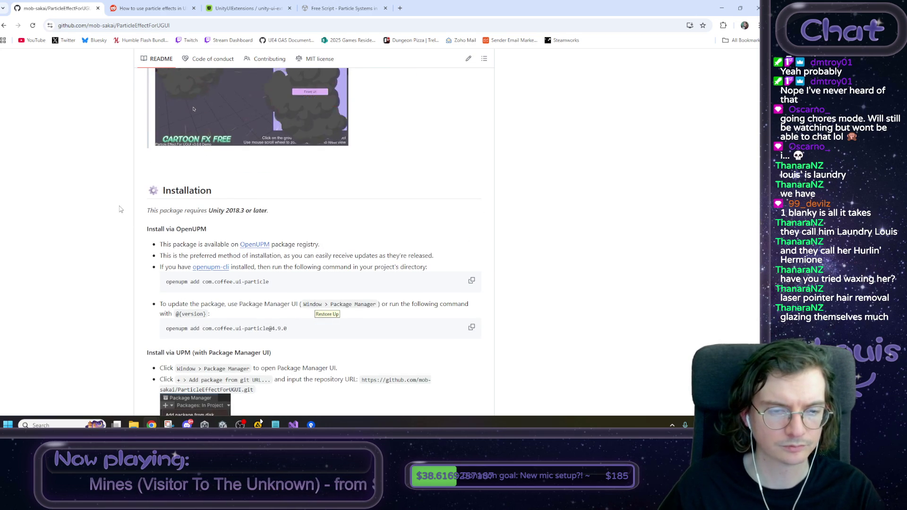
scroll(130, 201, "down", 1)
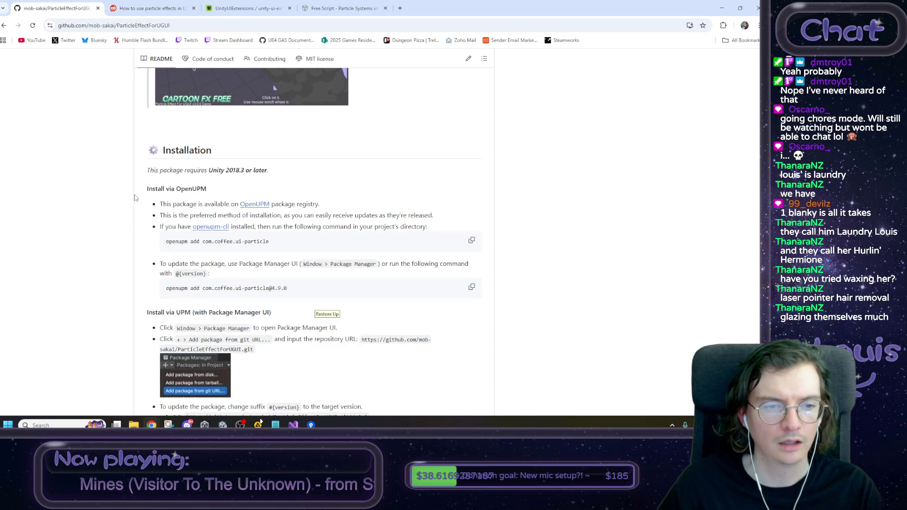
scroll(135, 198, "down", 1)
scroll(204, 191, "down", 2)
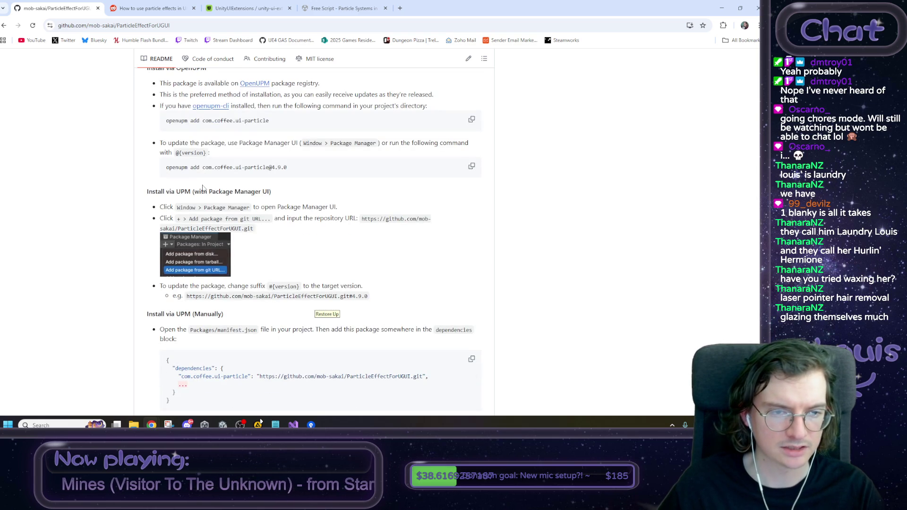
left_click_drag(173, 191, 279, 195)
Step: Select the ParticleEffectForUGUI git URL in the UPM instructions and minimize Chrome
left_click(280, 196)
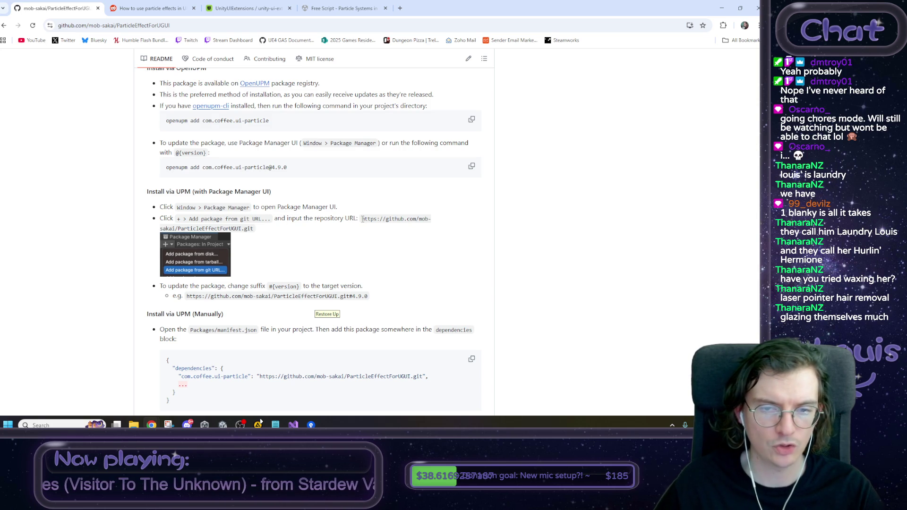
left_click_drag(363, 219, 338, 229)
key("ctrl+c")
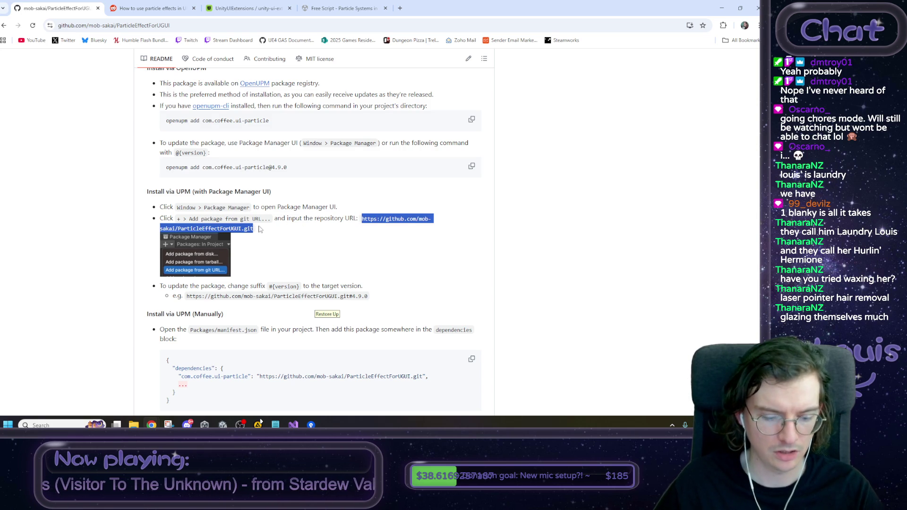
left_click(725, 9)
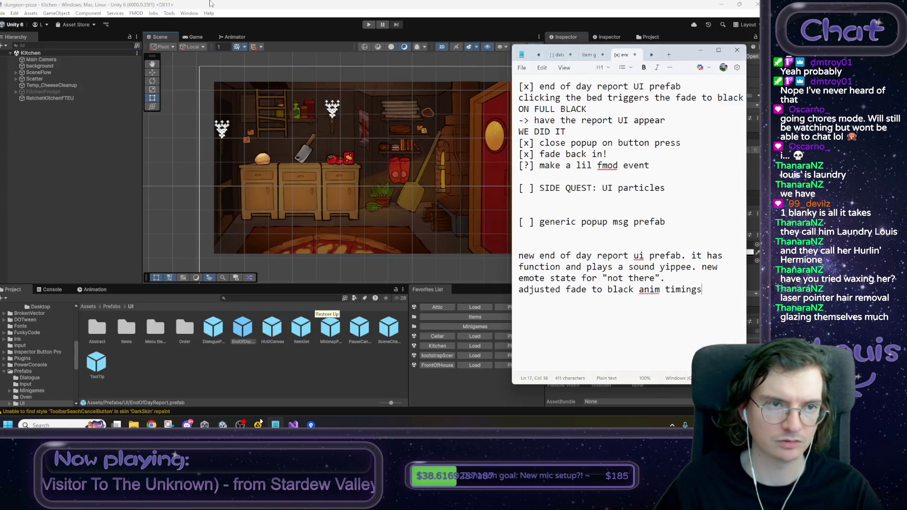
Step: Bring Unity forward, open Window > Package Manager, and open its add-package options
left_click(197, 4)
left_click(189, 14)
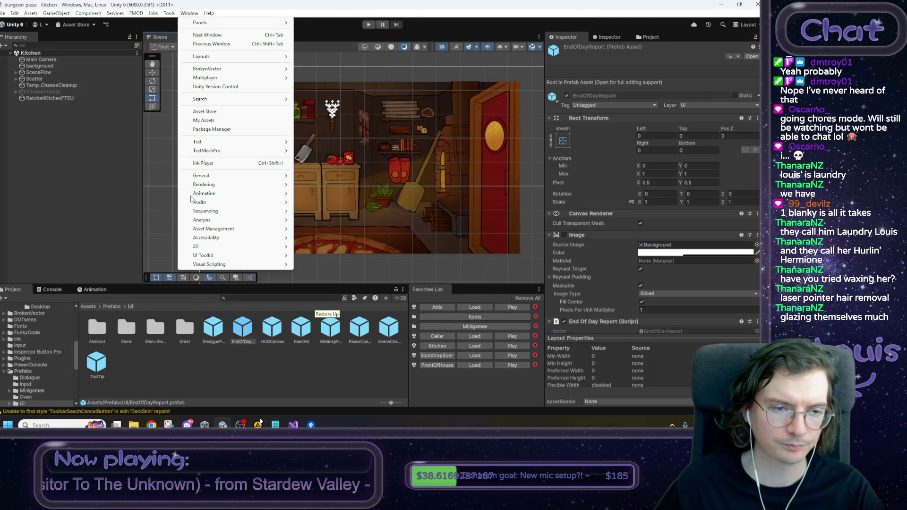
left_click(214, 129)
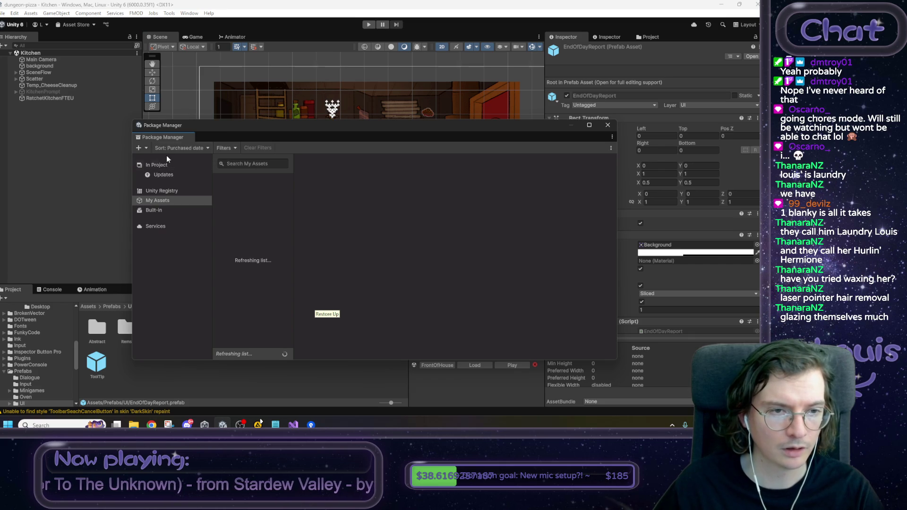
left_click(147, 148)
Step: Install UI Particle 4.11.4 from the pasted git URL, then close the Package Manager
left_click(186, 177)
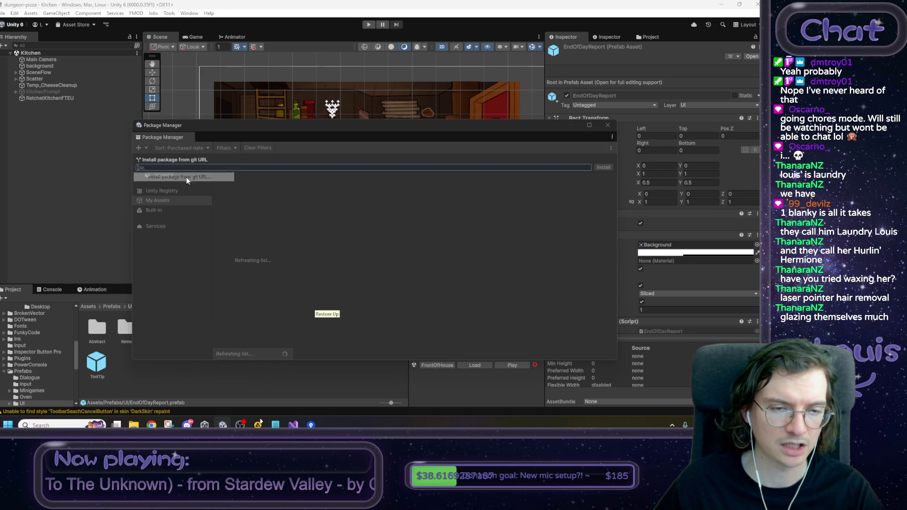
key("ctrl+v")
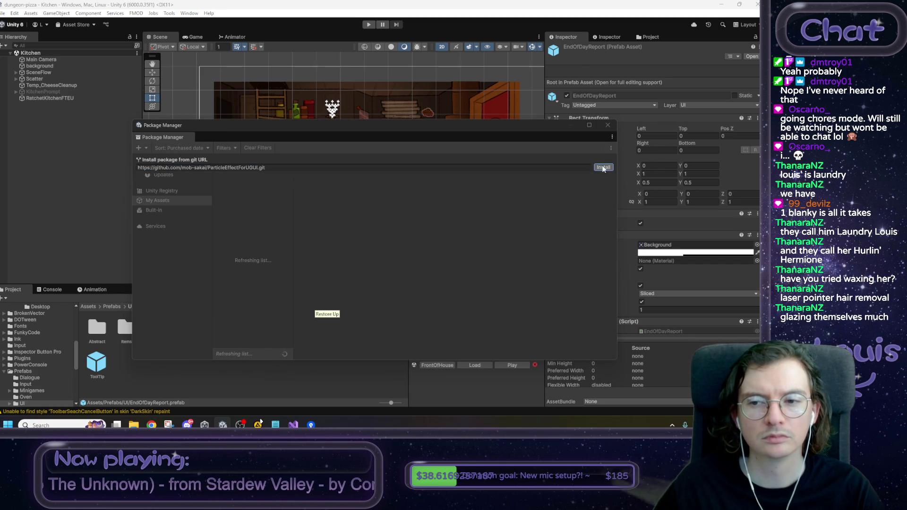
key("Return")
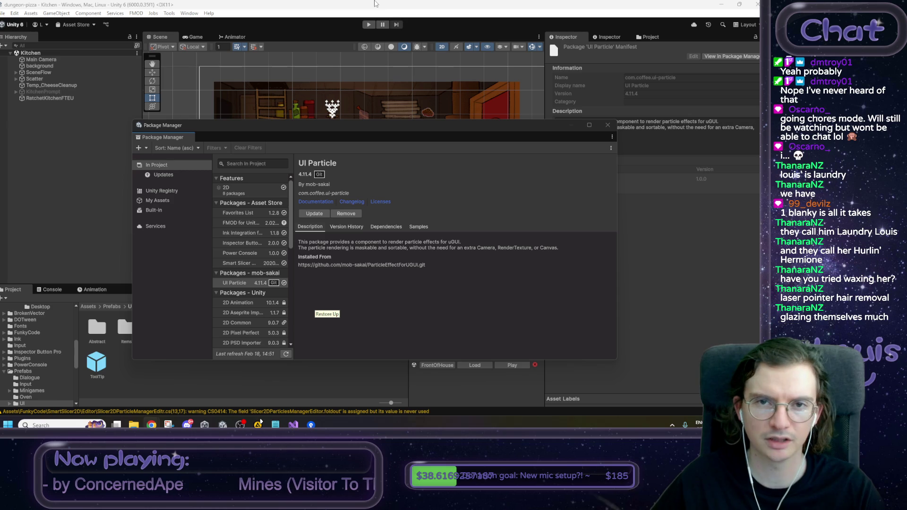
left_click(609, 126)
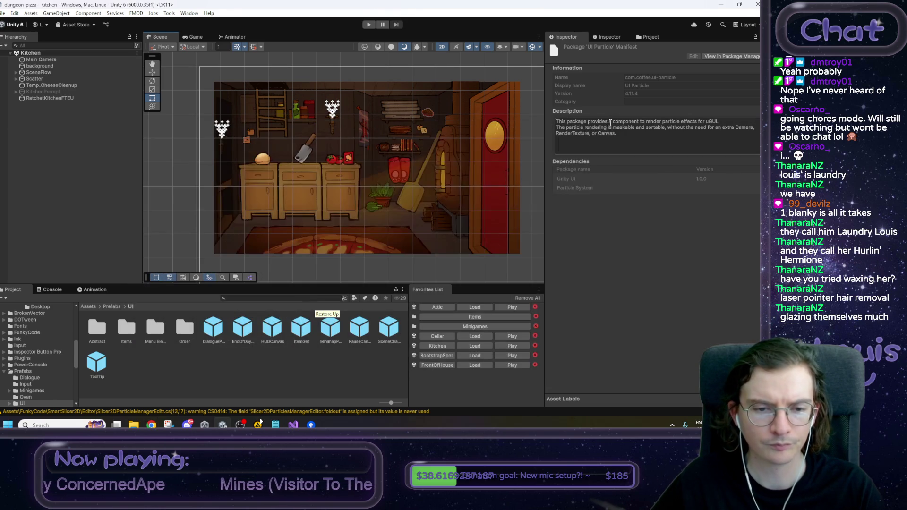
Step: Switch back to Chrome at the ParticleEffectForUGUI README's Demo section
left_click(151, 426)
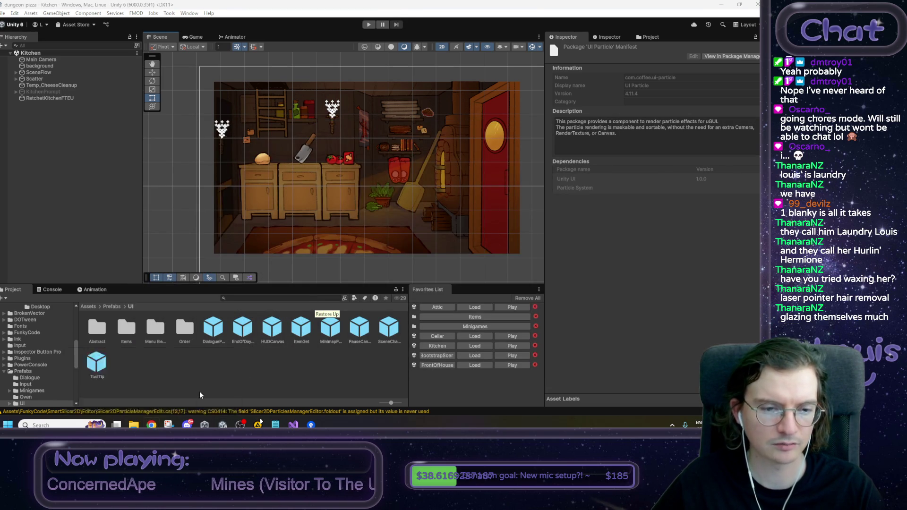
scroll(290, 172, "up", 10)
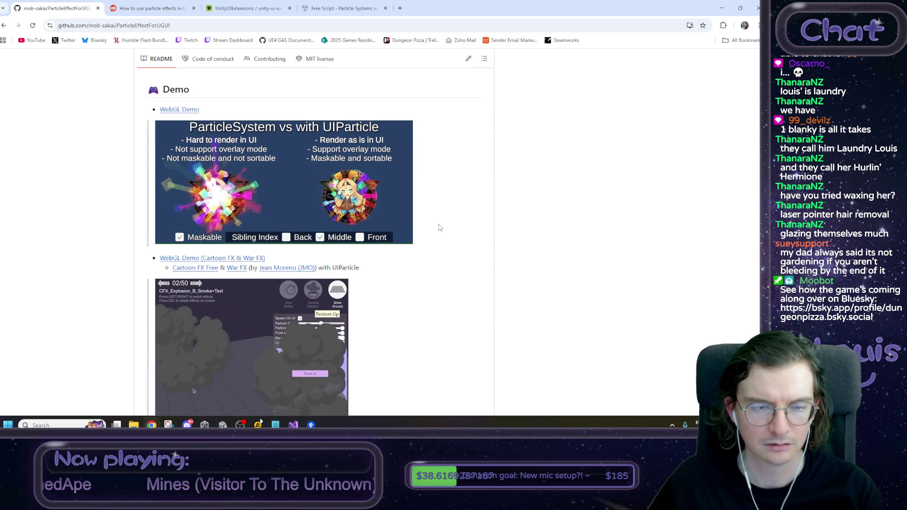
Step: Scroll up to the README table of contents and jump to the Usage section
scroll(440, 226, "up", 1)
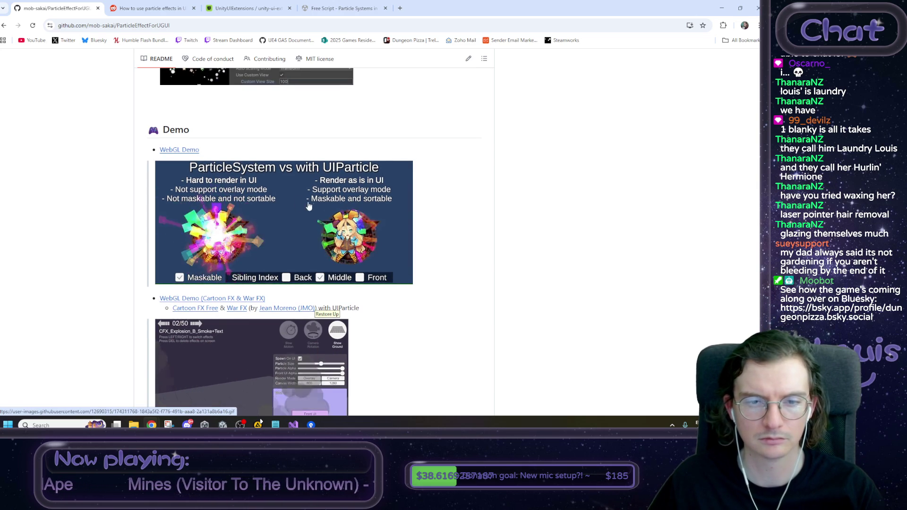
scroll(431, 267, "down", 2)
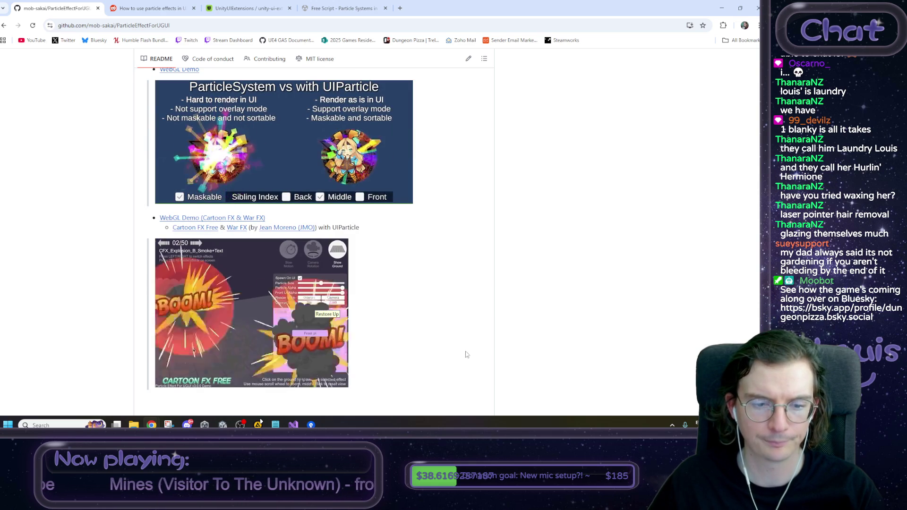
scroll(481, 351, "up", 7)
scroll(481, 351, "up", 1)
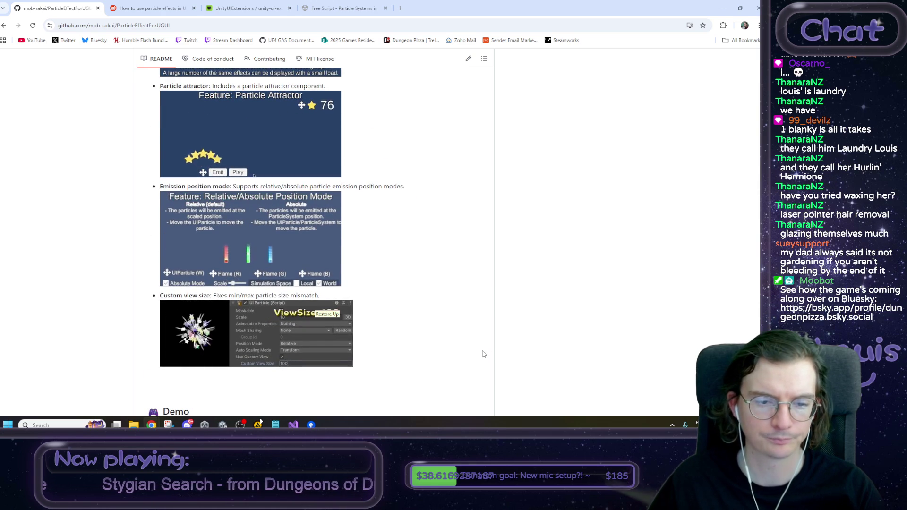
scroll(465, 366, "up", 15)
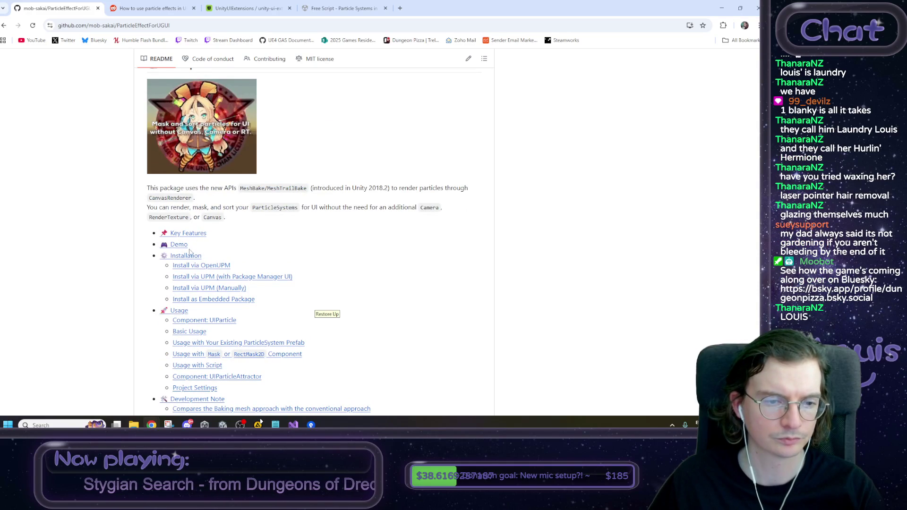
scroll(186, 235, "down", 2)
left_click(186, 235)
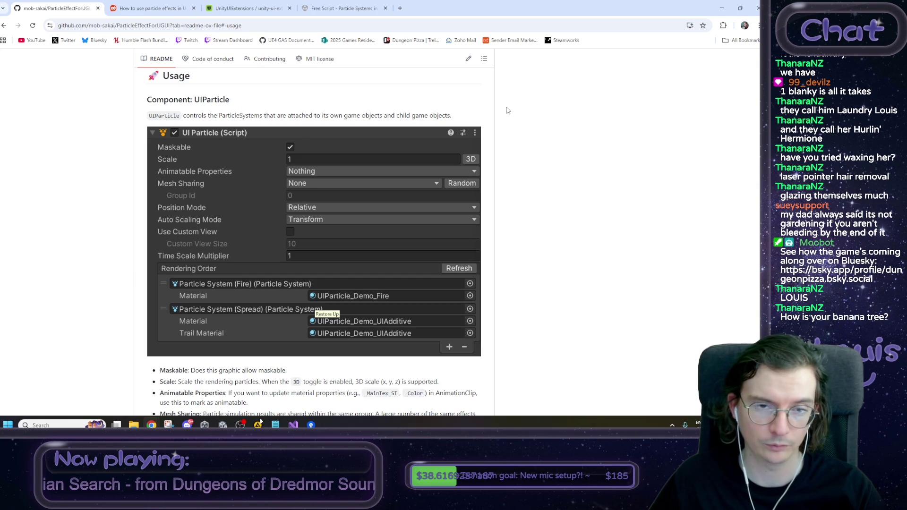
Step: Scroll from Component: UIParticle down to Basic Usage and existing-prefab setup, then return to Unity
left_click_drag(458, 120, 200, 99)
left_click(140, 99)
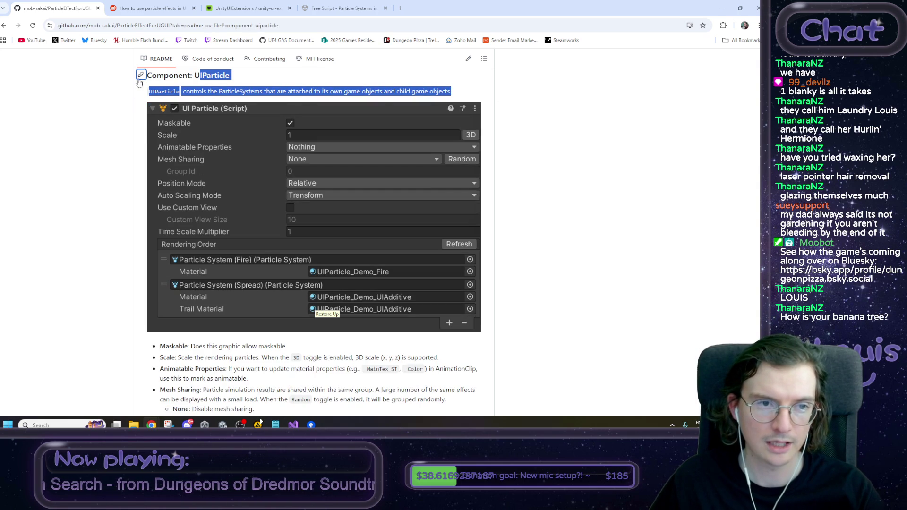
scroll(138, 113, "up", 2)
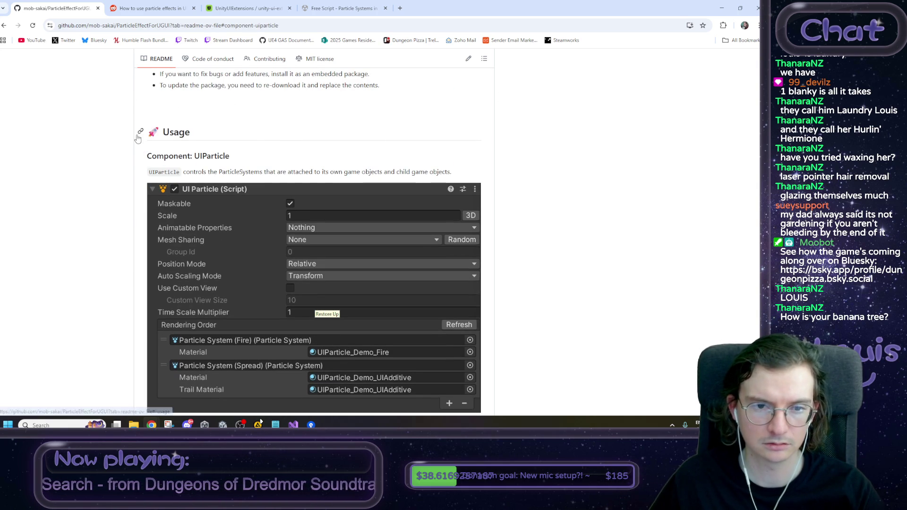
scroll(545, 186, "down", 2)
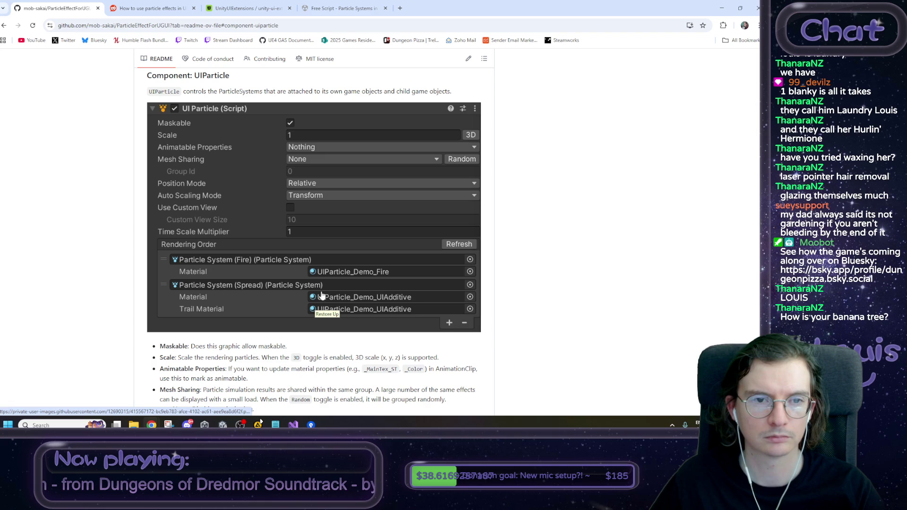
scroll(382, 228, "down", 6)
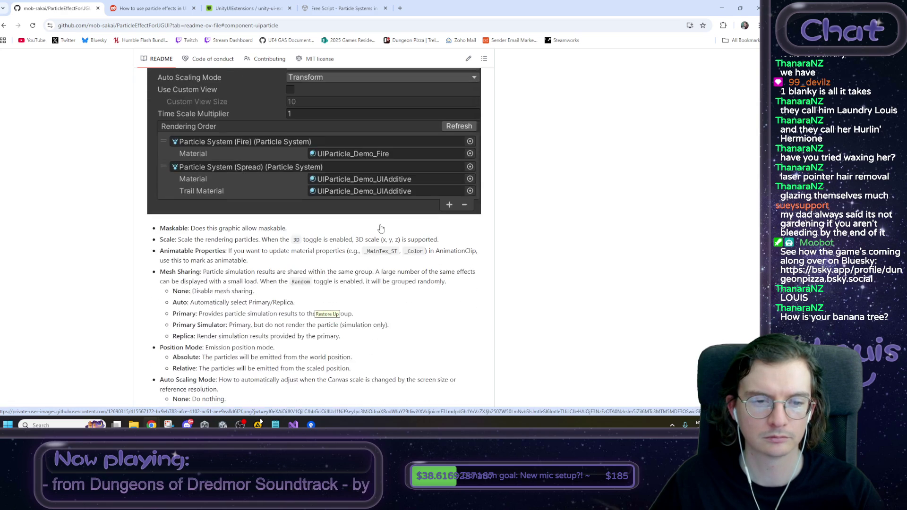
scroll(382, 227, "down", 3)
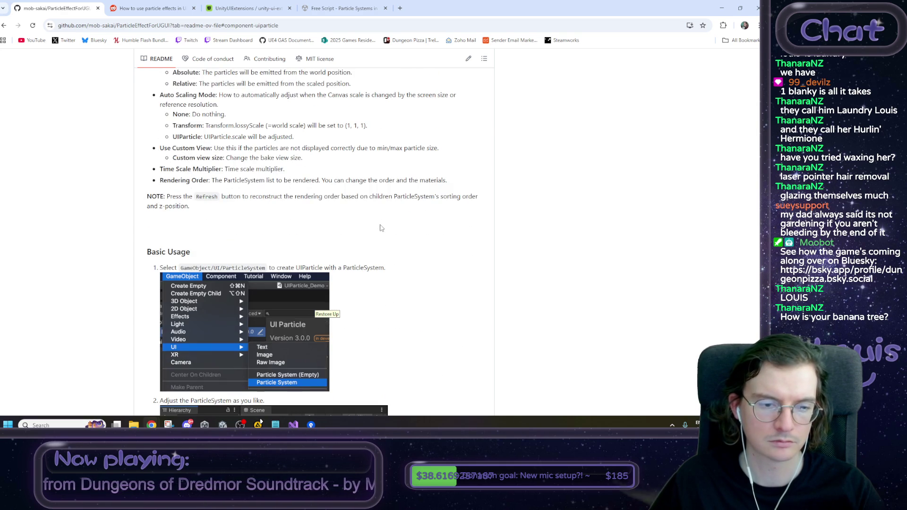
scroll(283, 213, "down", 1)
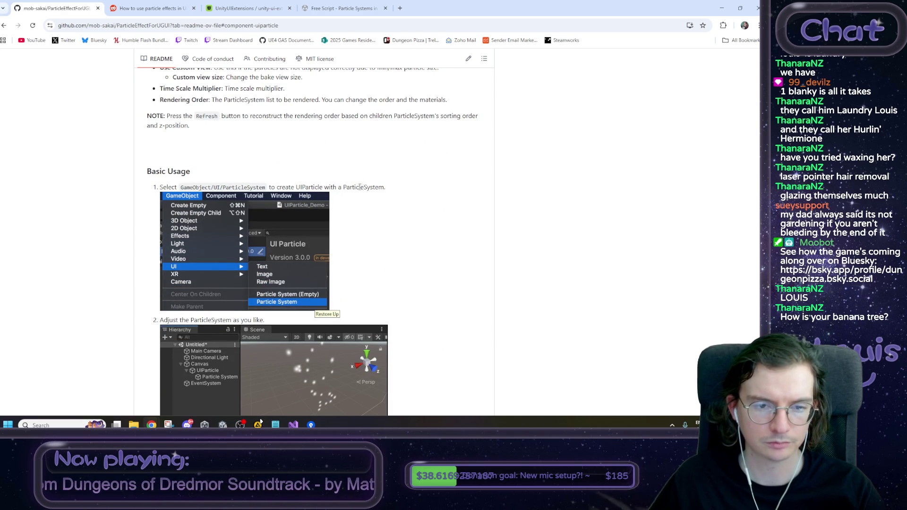
scroll(364, 191, "down", 3)
scroll(364, 191, "down", 2)
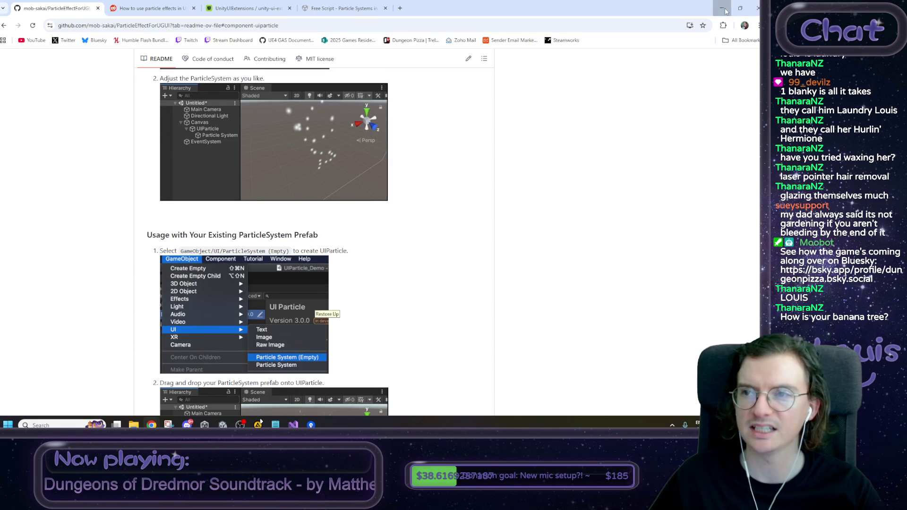
key("alt+Tab")
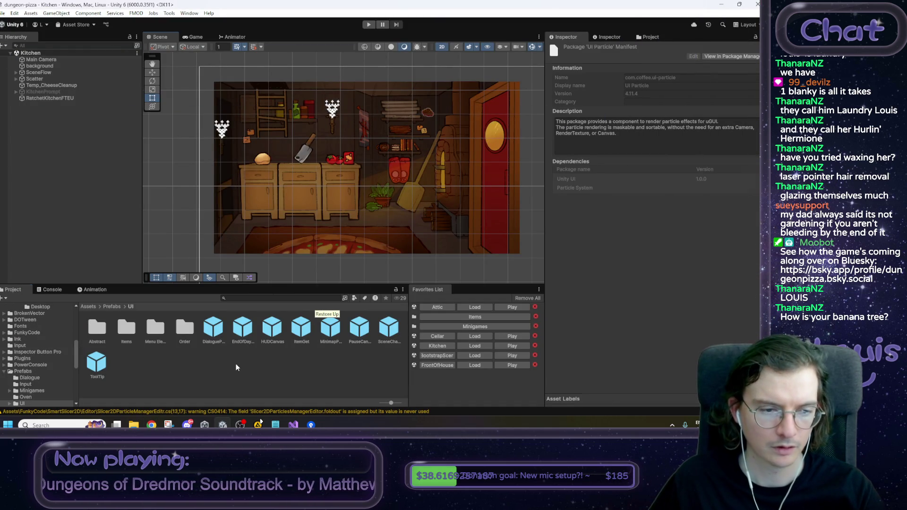
Step: Open the EndOfDayReport prefab, show PaperBG, and add a UI > Particle System
double_click(248, 333)
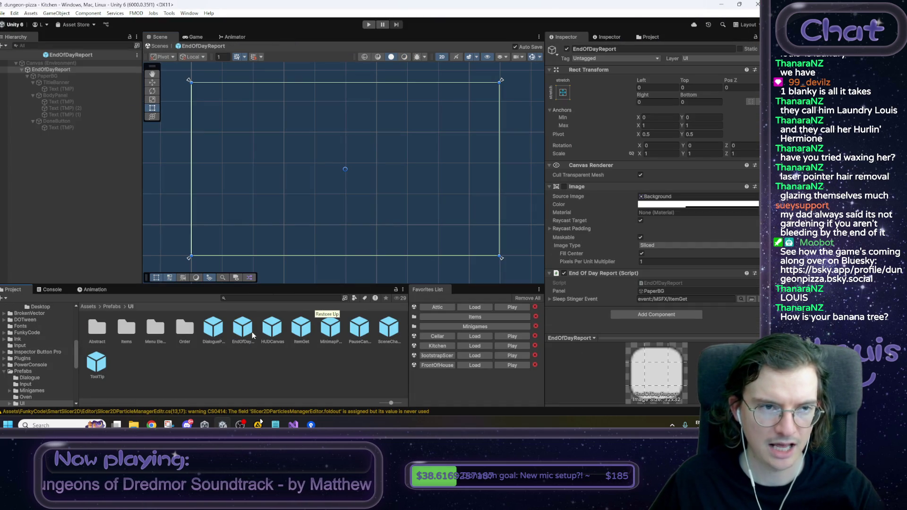
left_click(58, 77)
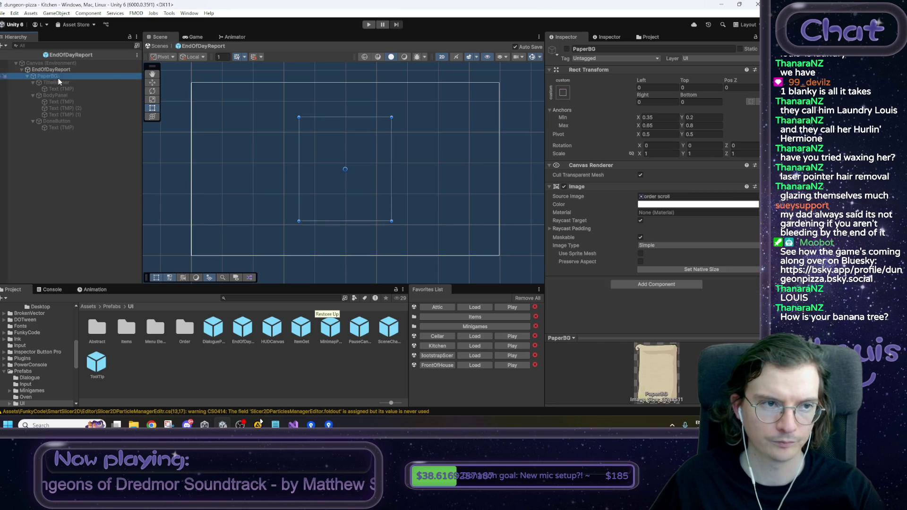
left_click(566, 49)
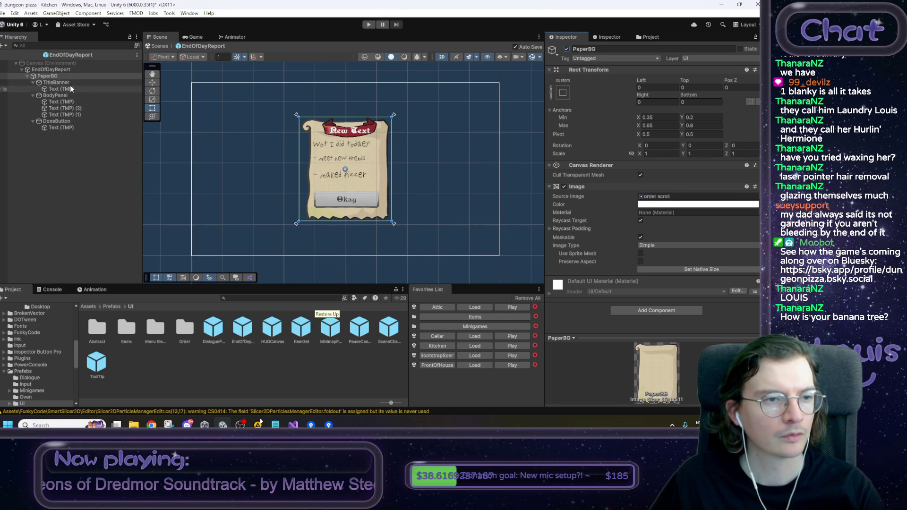
right_click(53, 76)
mouse_move(75, 304)
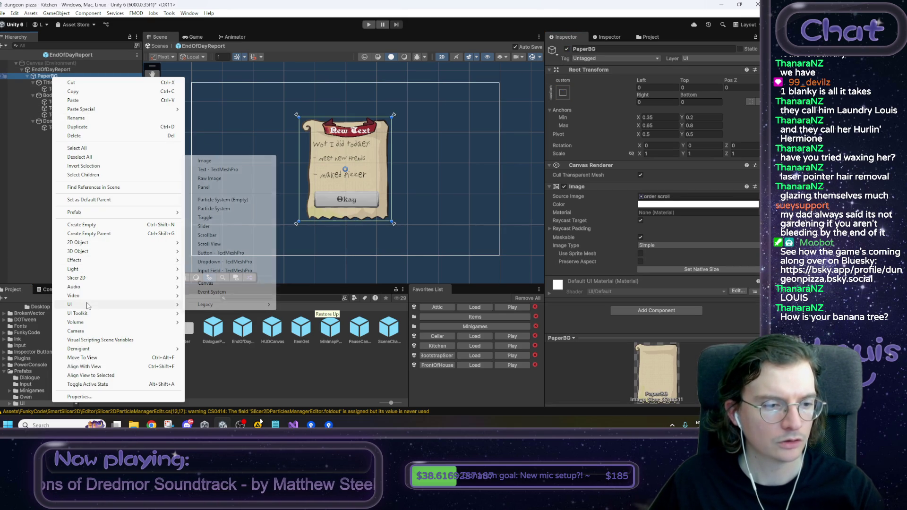
mouse_move(235, 306)
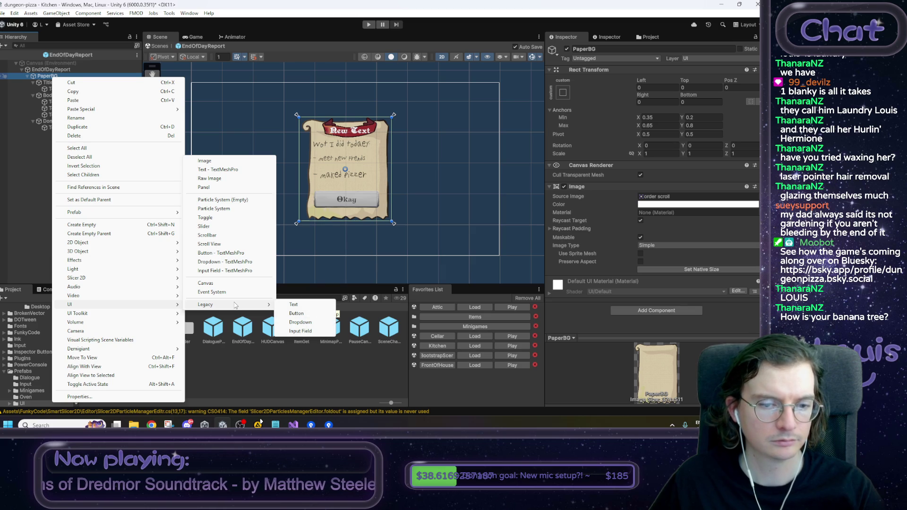
left_click(218, 208)
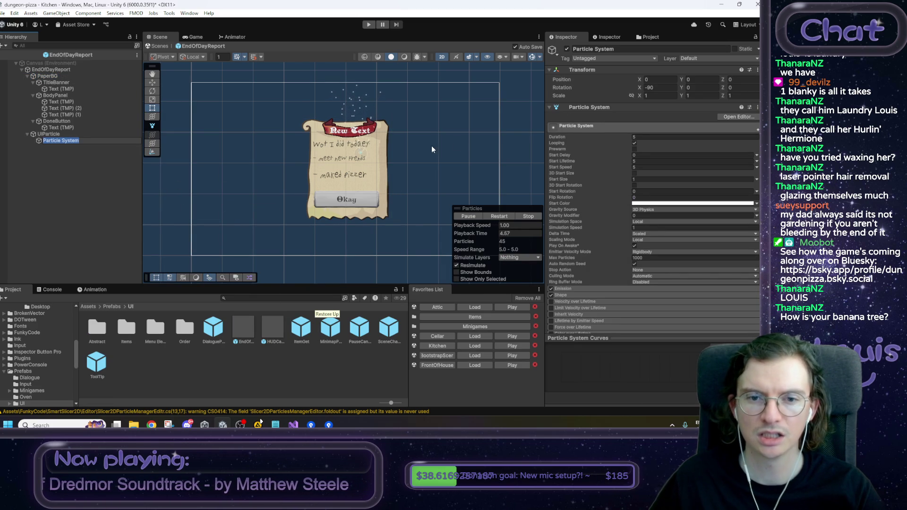
type("W")
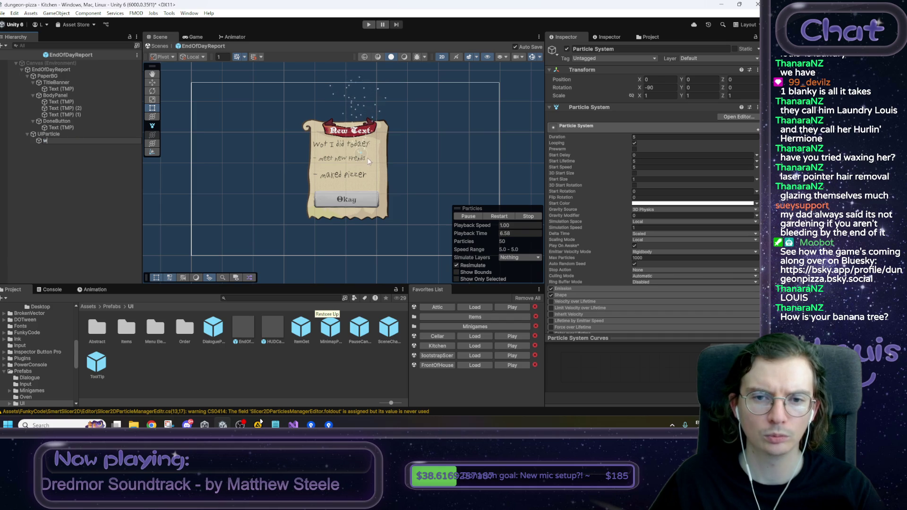
Step: Set the UIParticle's Pos X and Pos Y to 0 and save the prefab
left_click(65, 136)
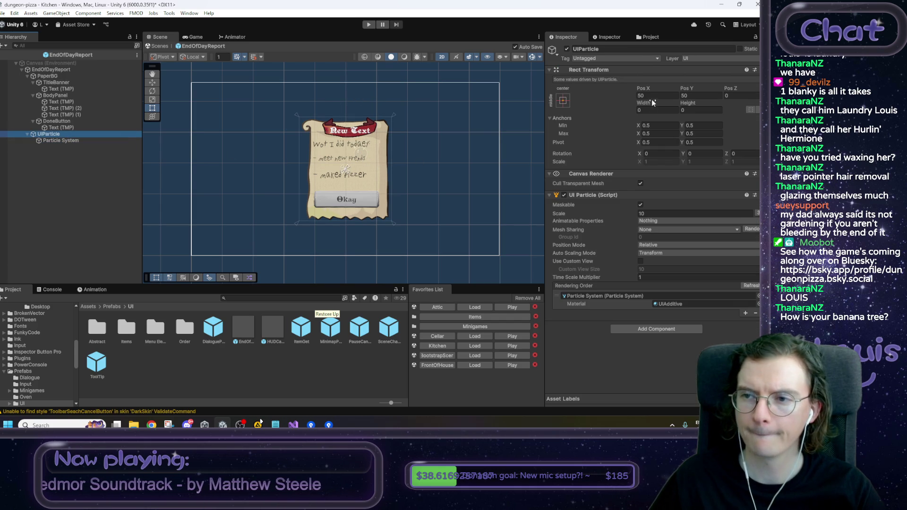
left_click(656, 96)
type("0")
key("Tab")
type("0")
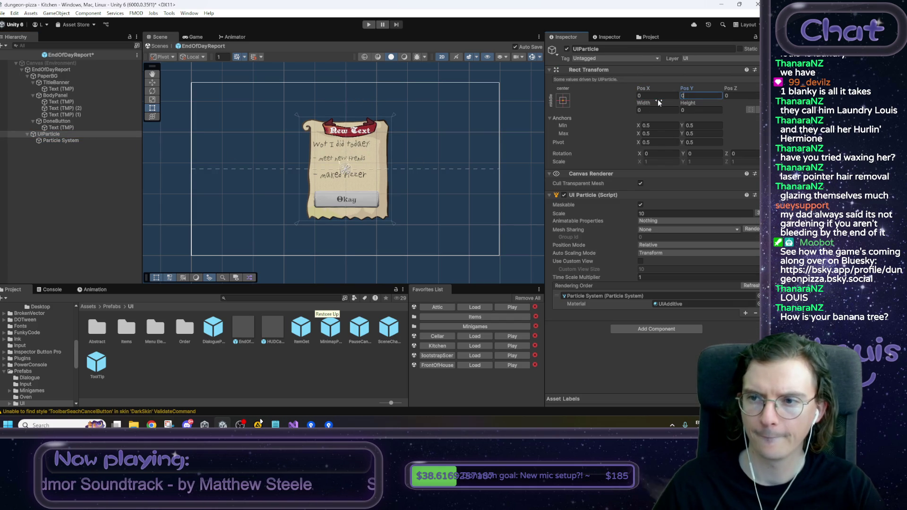
key("ctrl+s")
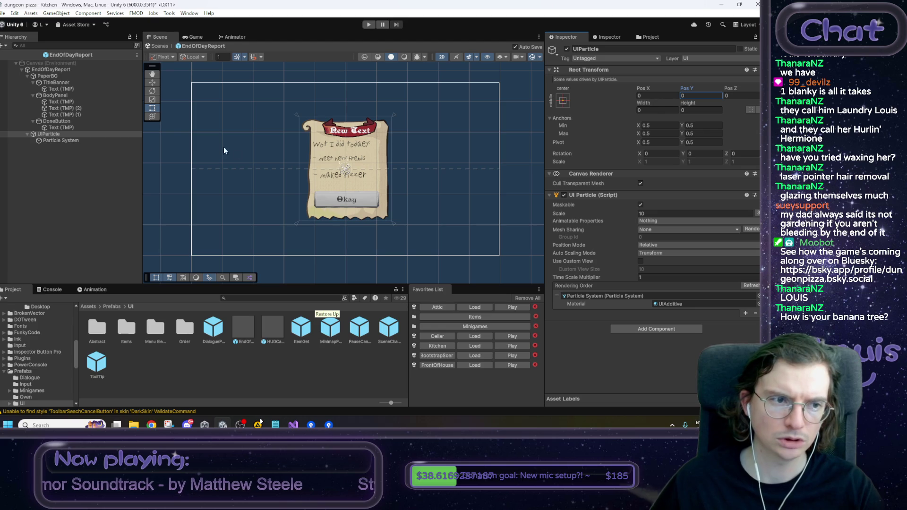
left_click(50, 142)
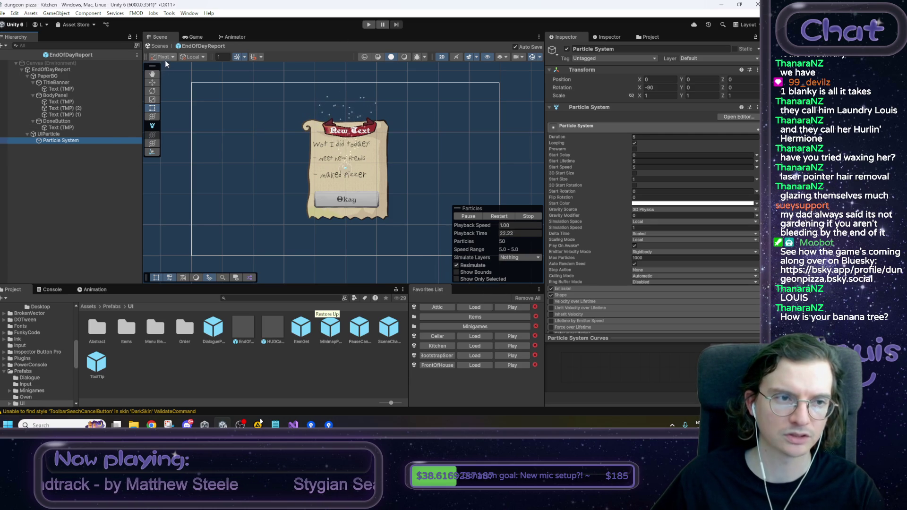
Step: Deactivate PaperBG, reselect the Particle System, and exit the EndOfDayReport prefab to the Kitchen scene
left_click(71, 76)
left_click(567, 49)
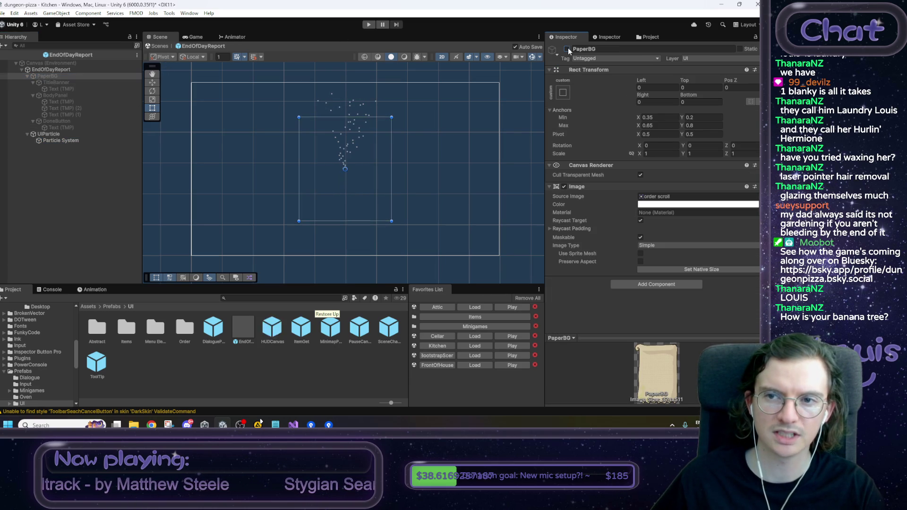
left_click(82, 139)
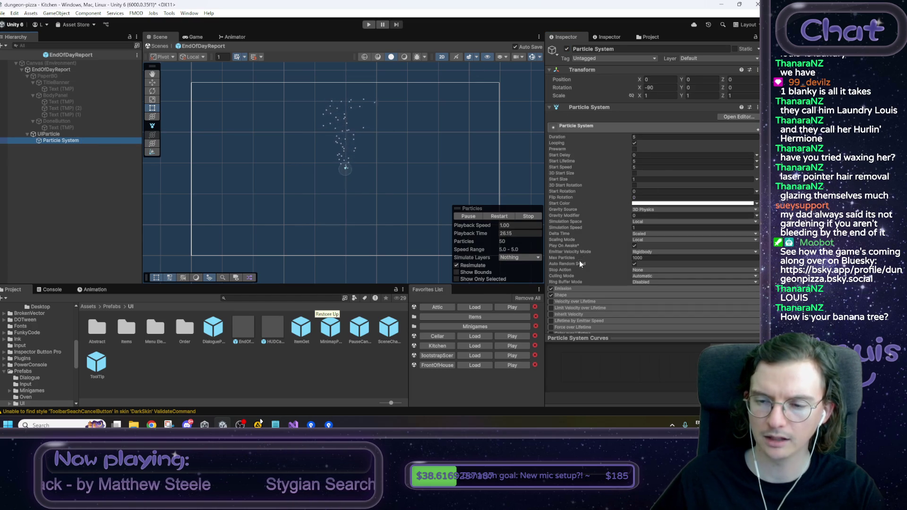
left_click(160, 46)
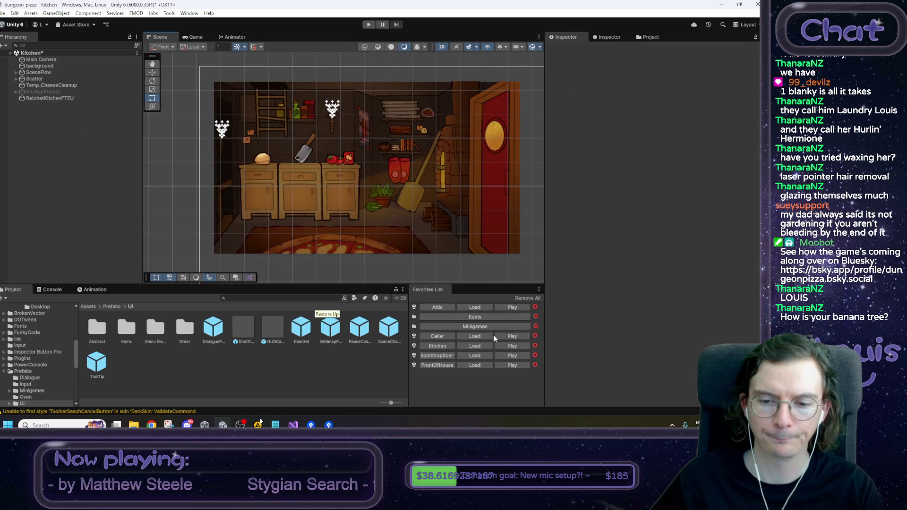
left_click(366, 25)
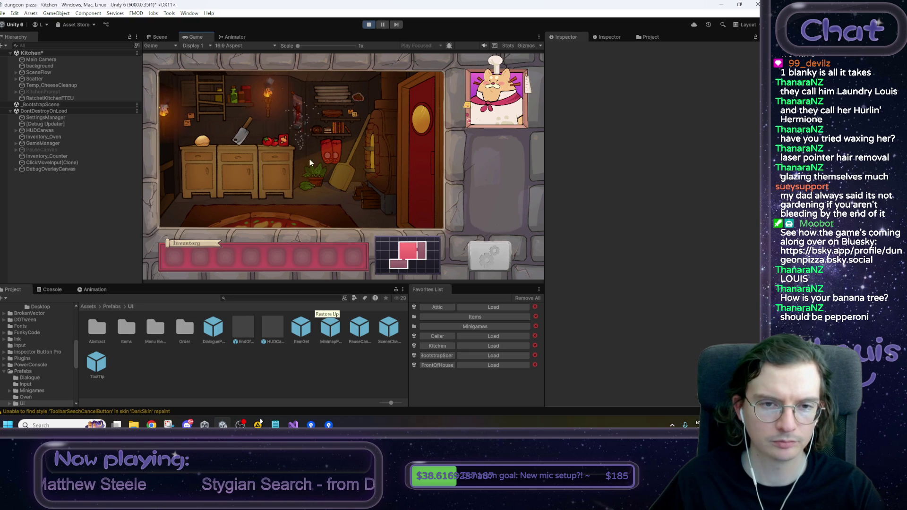
left_click(213, 104)
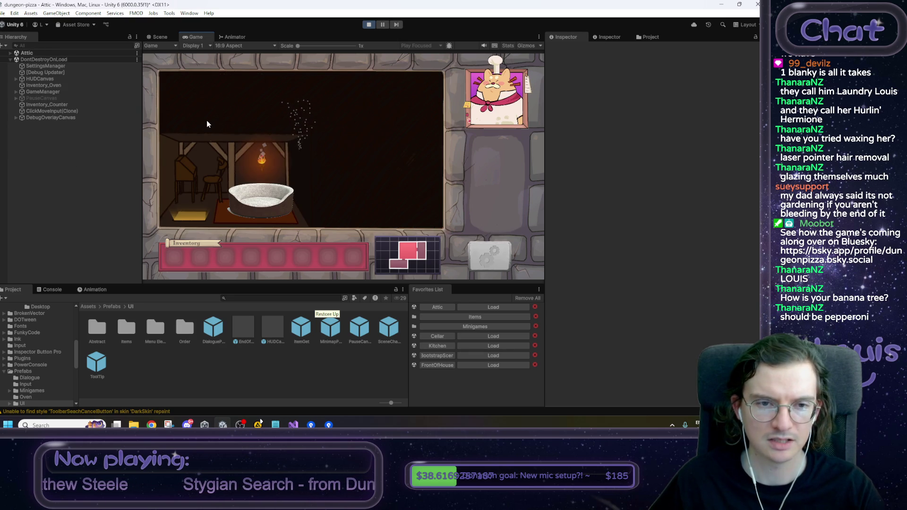
left_click(234, 191)
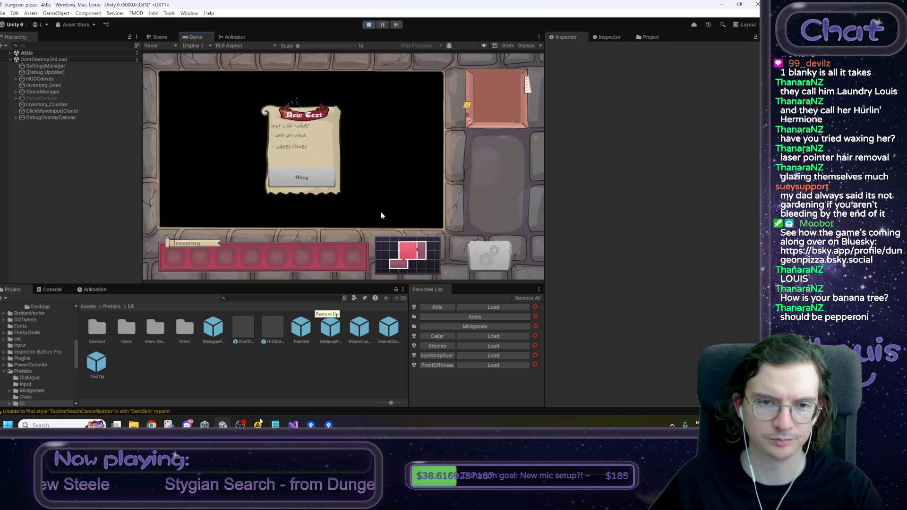
left_click(368, 25)
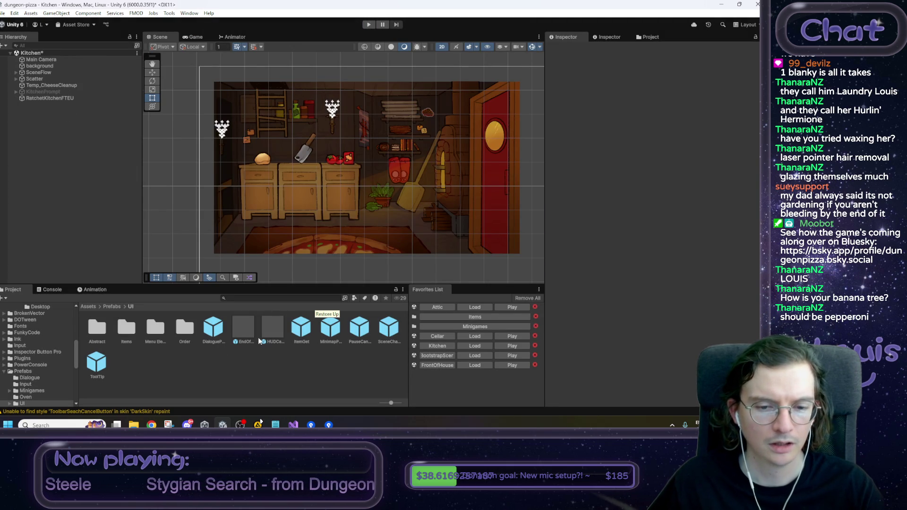
Step: Open the EndOfDayReport prefab and make the PaperBG panel active
double_click(243, 333)
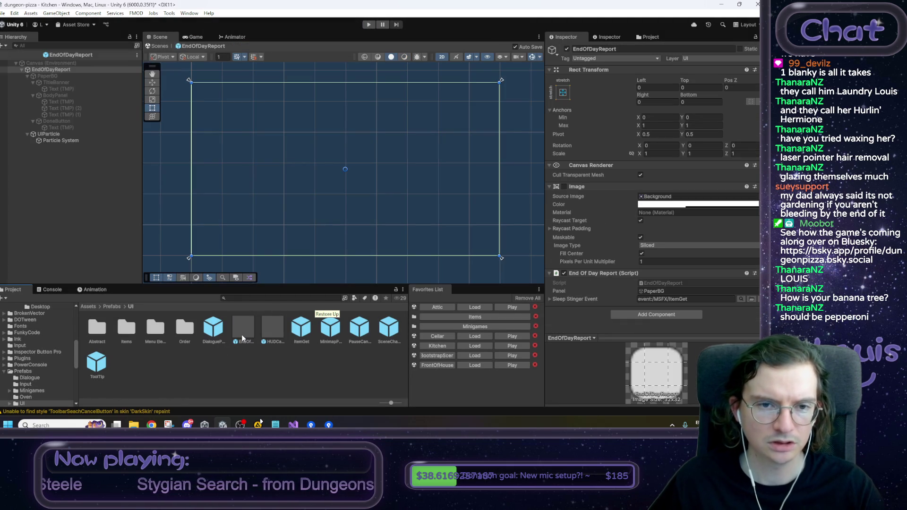
left_click(53, 78)
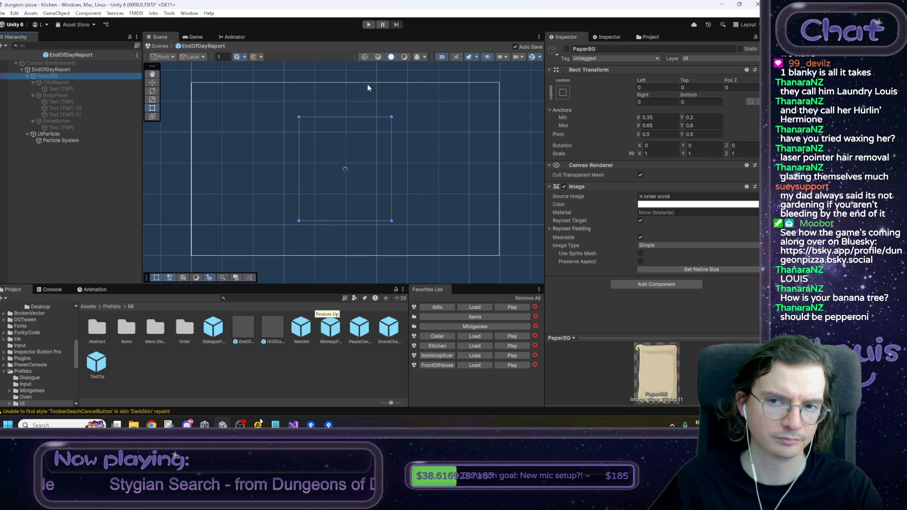
left_click(567, 48)
Step: Parent UIParticle under PaperBG, deactivate PaperBG again, and return to the Kitchen scene
left_click(61, 133)
left_click(47, 76)
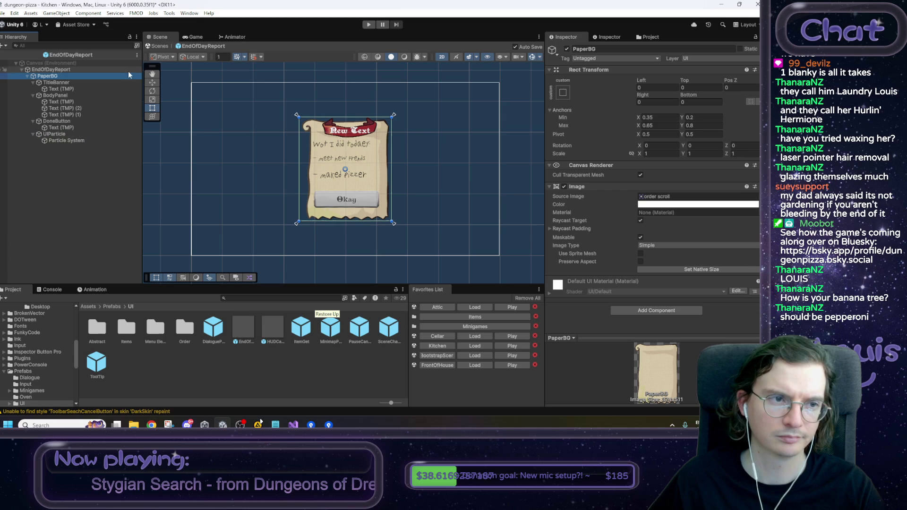
left_click(83, 136)
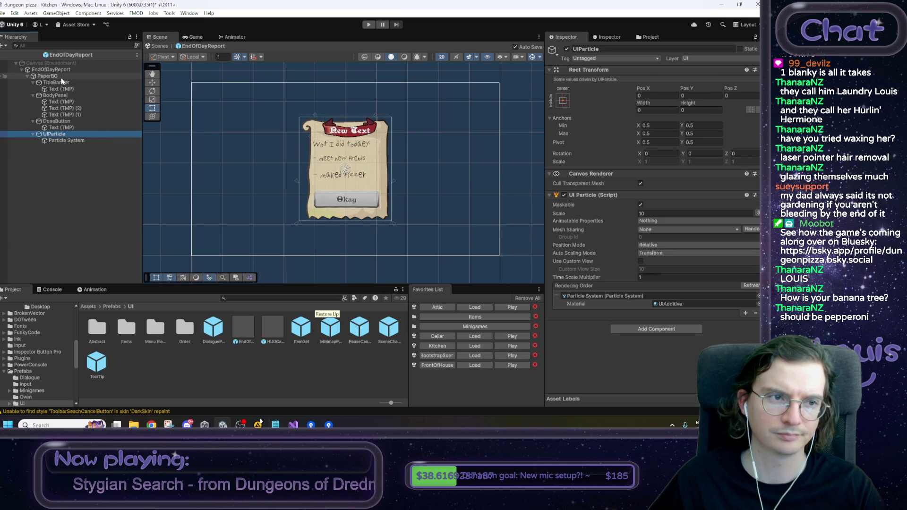
left_click(124, 77)
left_click(566, 48)
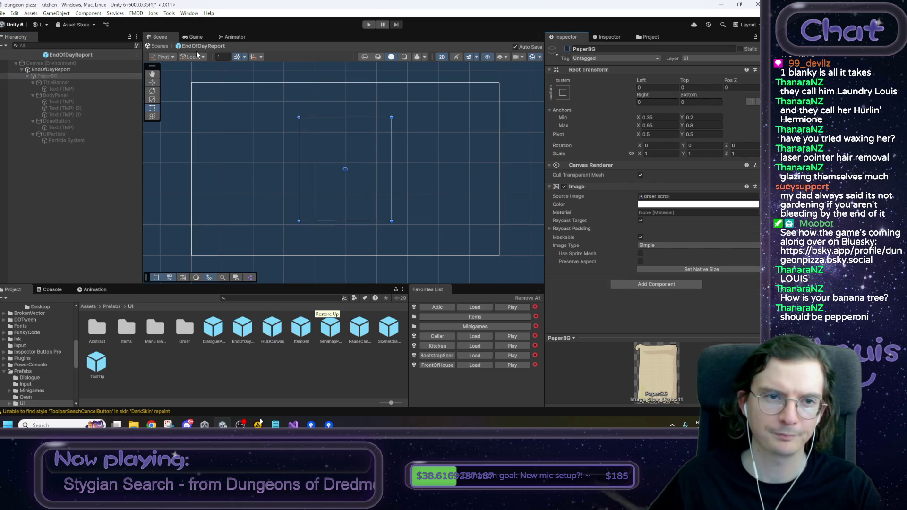
left_click(159, 47)
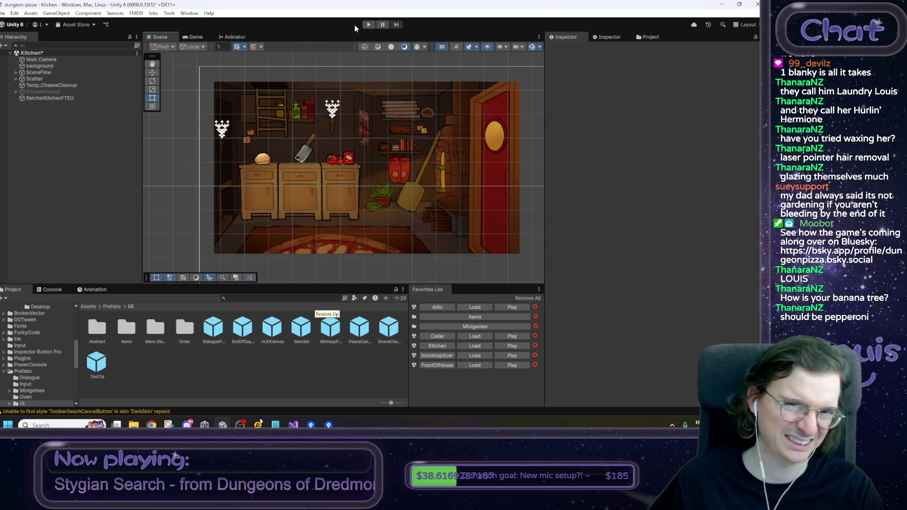
Step: Play-test: go to the attic, sleep to end the day, dismiss the report, then stop the game
left_click(368, 25)
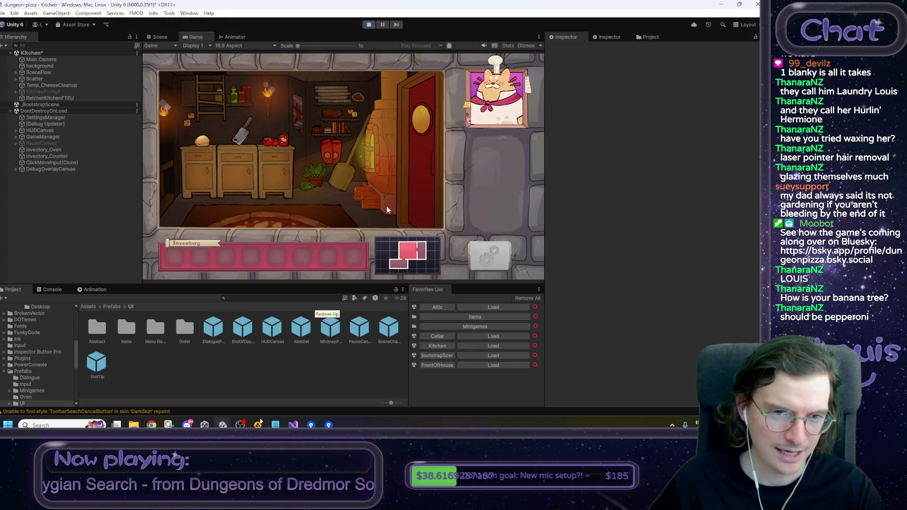
left_click(281, 169)
left_click(265, 205)
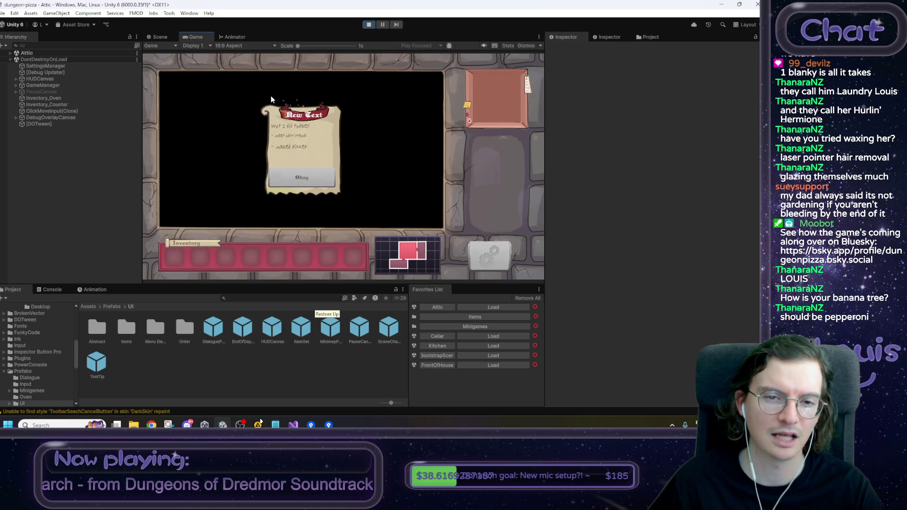
left_click(301, 179)
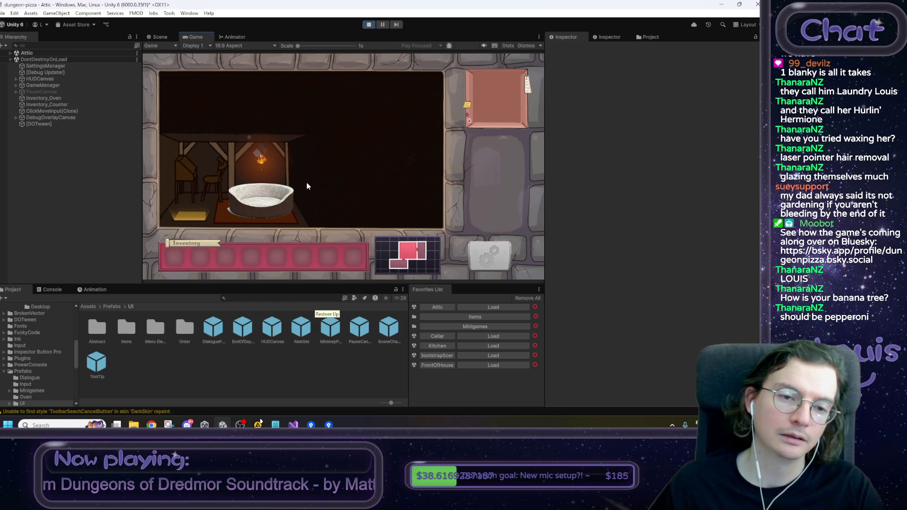
left_click(369, 25)
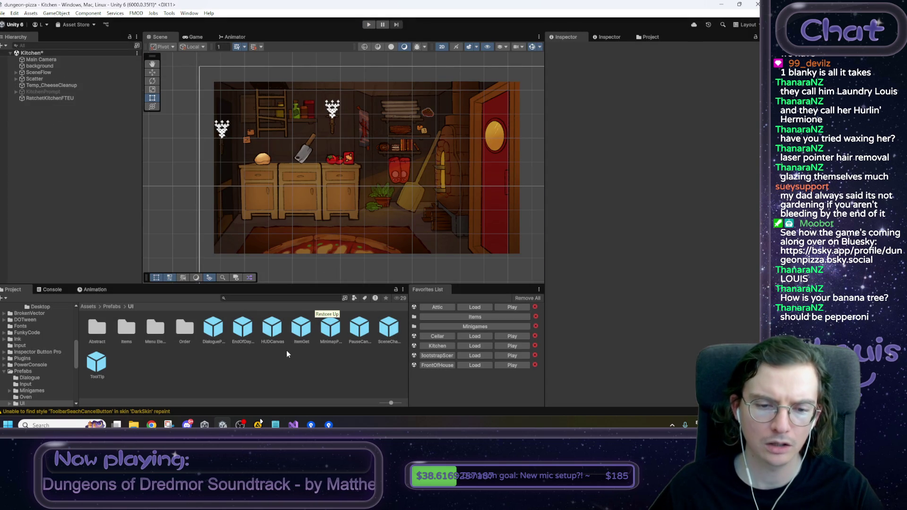
Step: Open the EndOfDayReport prefab and inspect PaperBG, UIParticle and its child Particle System
double_click(247, 334)
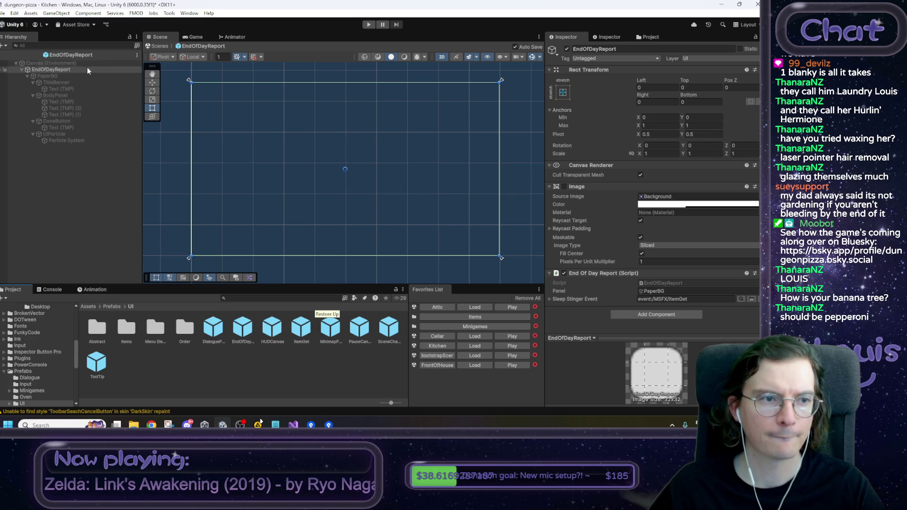
left_click(66, 75)
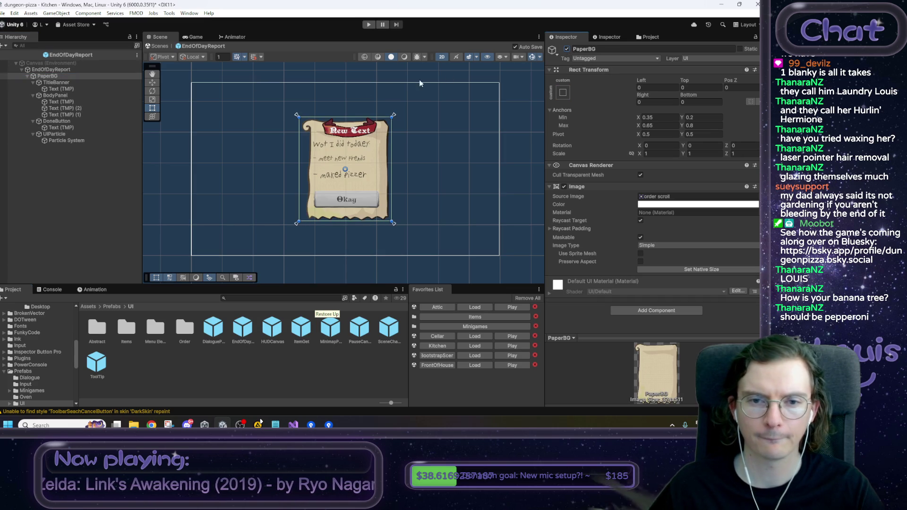
left_click(65, 134)
left_click(60, 141)
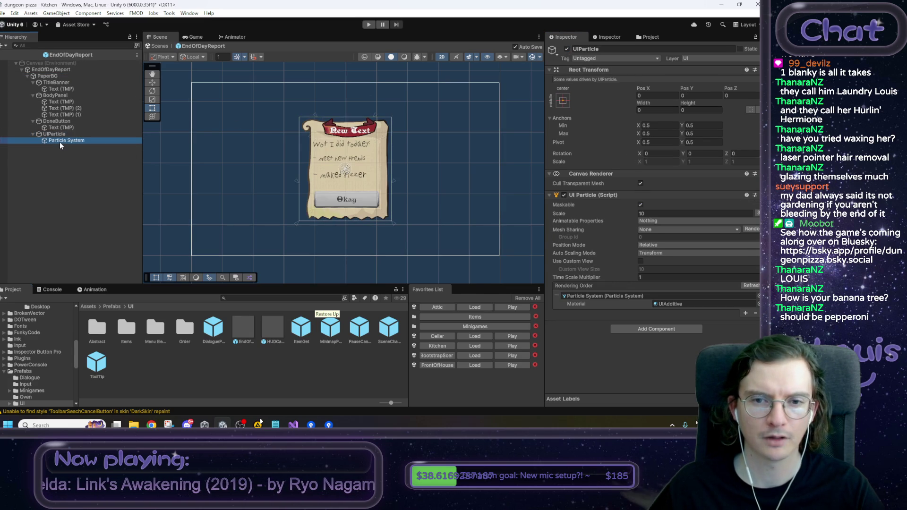
Step: Open the EndOfDayReport script from the prefab's root object in Visual Studio
left_click(55, 134)
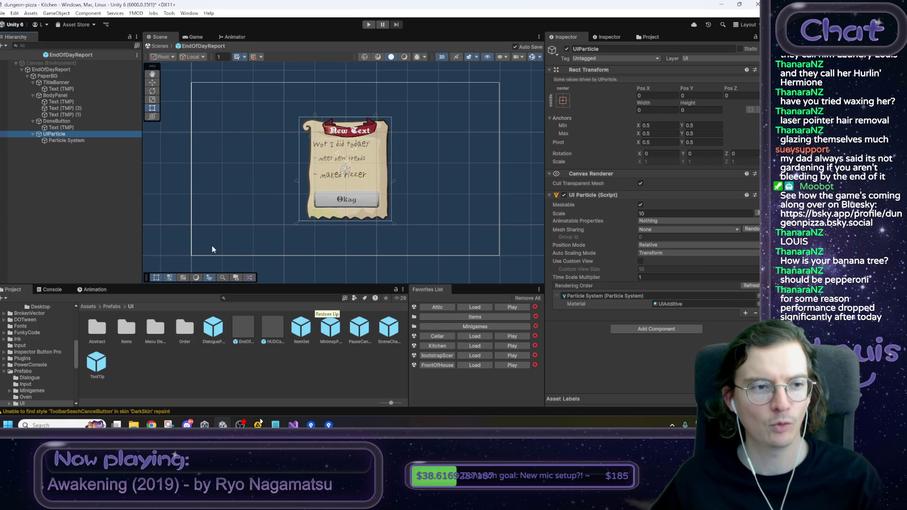
left_click(58, 70)
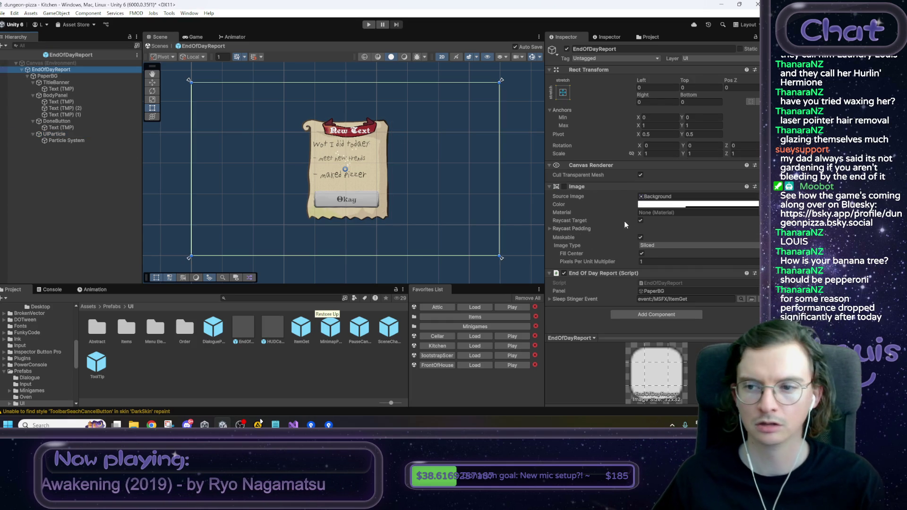
double_click(674, 283)
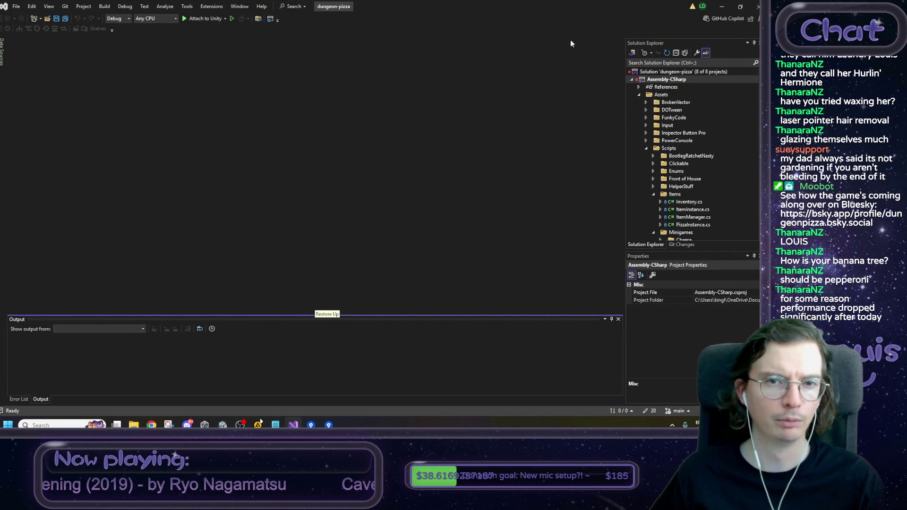
Step: Open EndOfDayReport.cs from Unity and look over its using lines and Start method
left_click(727, 8)
left_click(237, 372)
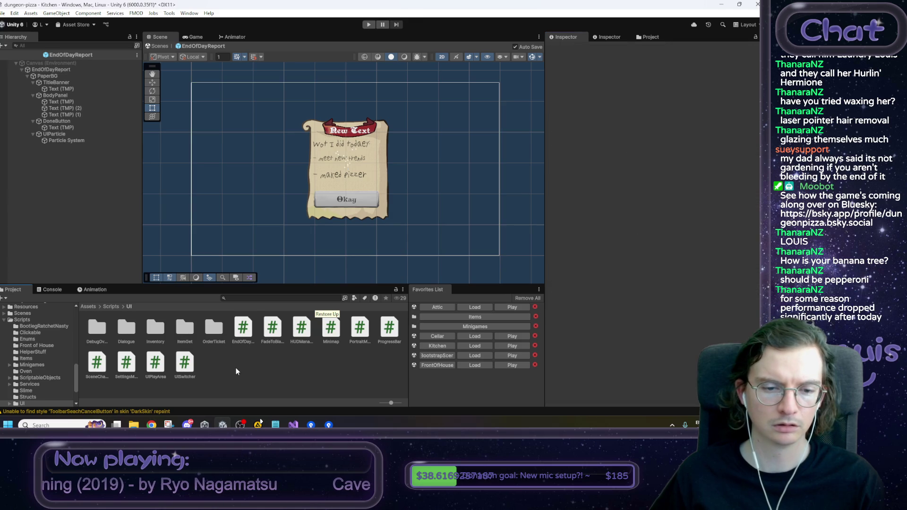
left_click(242, 330)
double_click(242, 331)
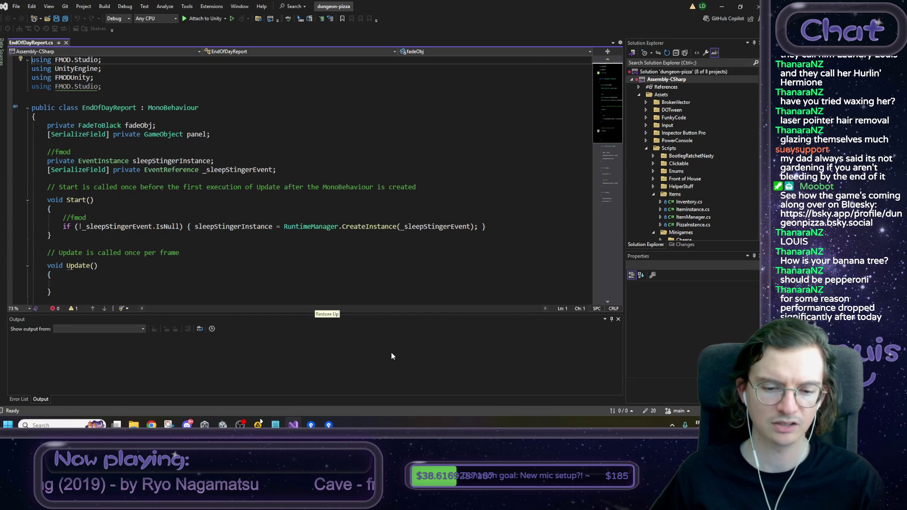
left_click(182, 235)
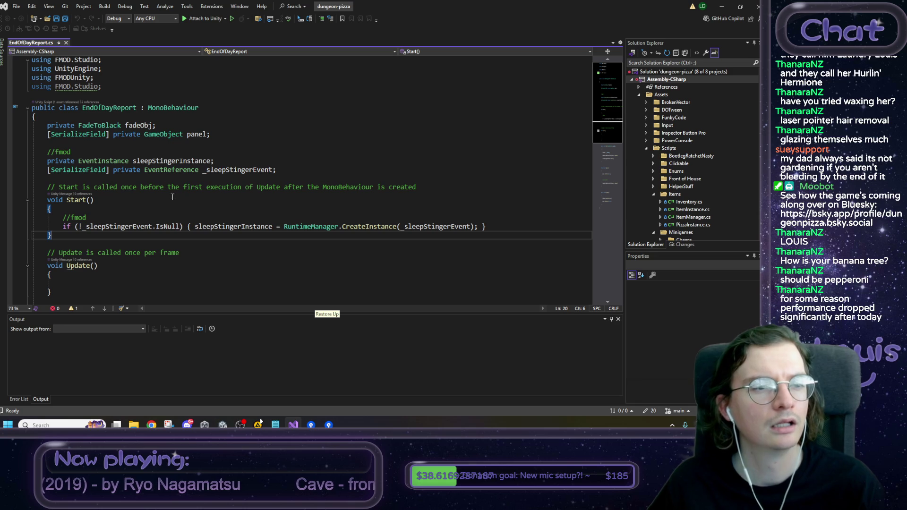
mouse_move(108, 87)
left_mouse_down()
mouse_move(38, 61)
mouse_move(32, 86)
left_mouse_up()
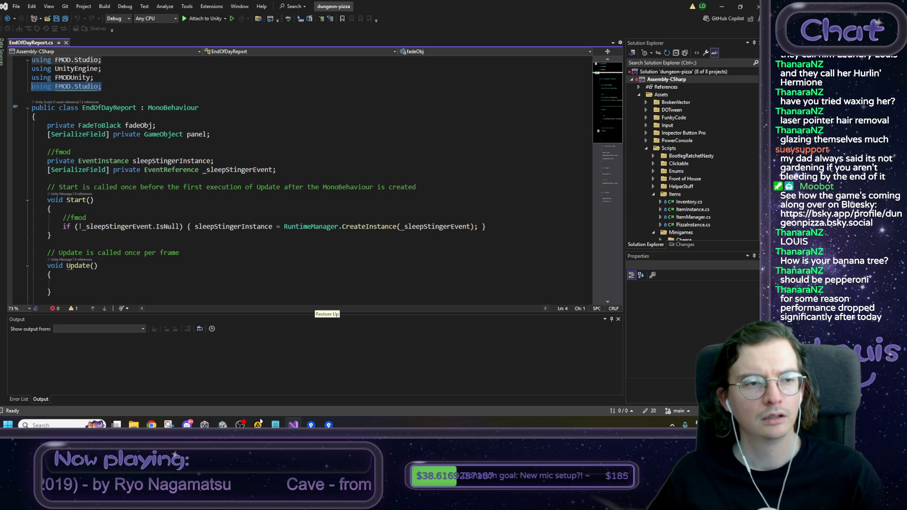
left_click(388, 187)
scroll(272, 232, "down", 5)
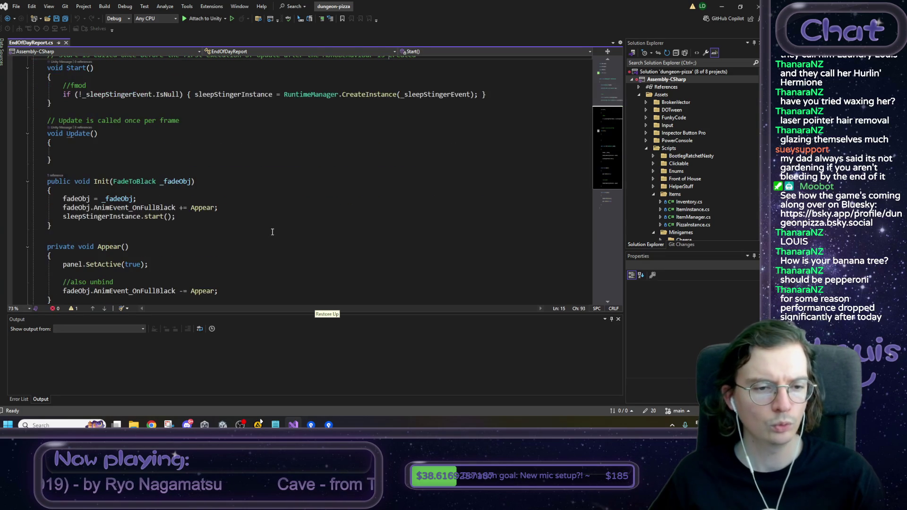
scroll(189, 211, "up", 5)
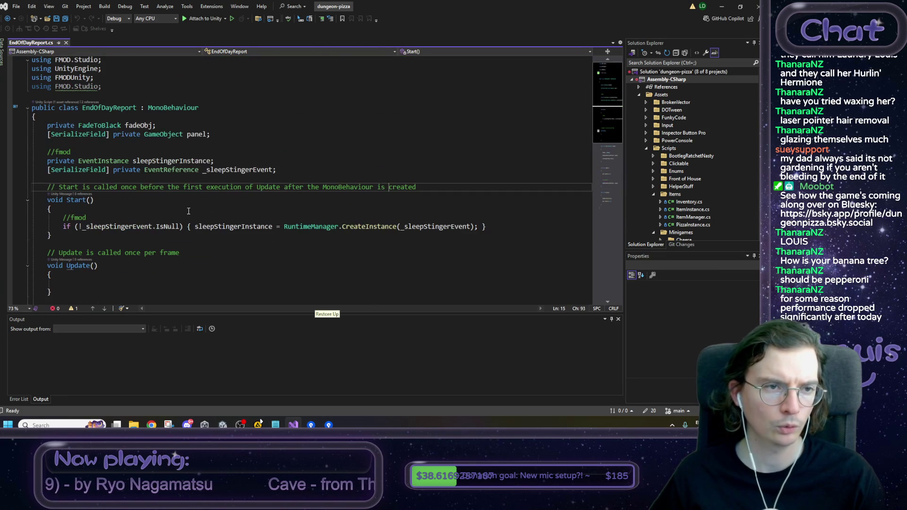
Step: Duplicate the panel field into a UIParticle[] confettiParticles field and save the file
left_click_drag(210, 135, 49, 136)
left_click(219, 136)
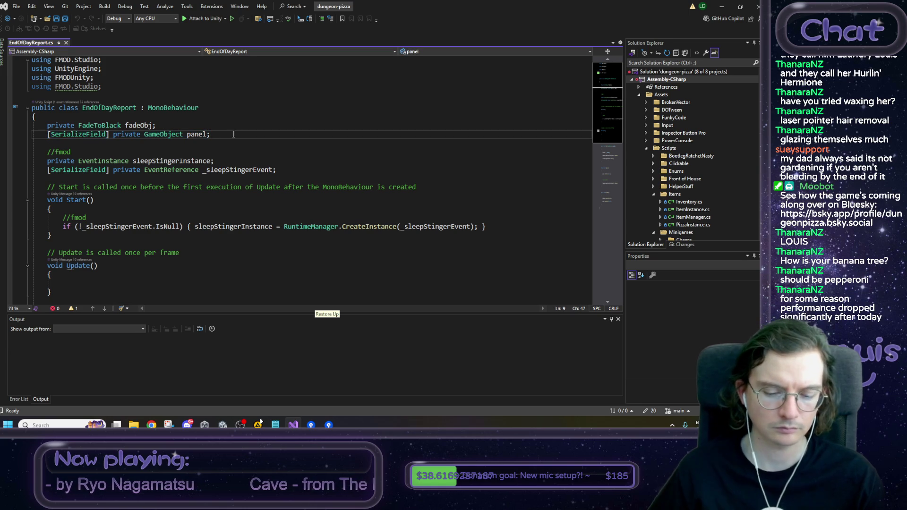
key("ctrl+d")
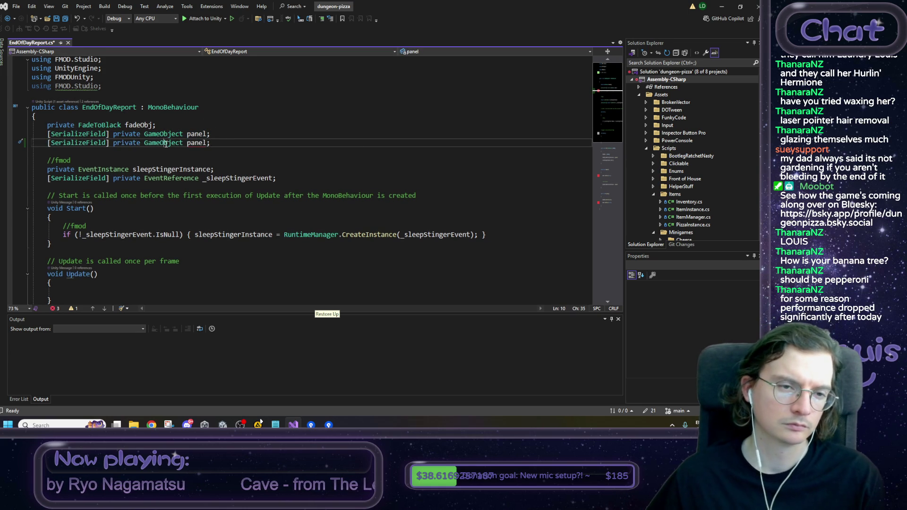
double_click(166, 143)
type("UIParticle")
key("Tab")
key("Right")
type("[]")
key("Right")
key("Right")
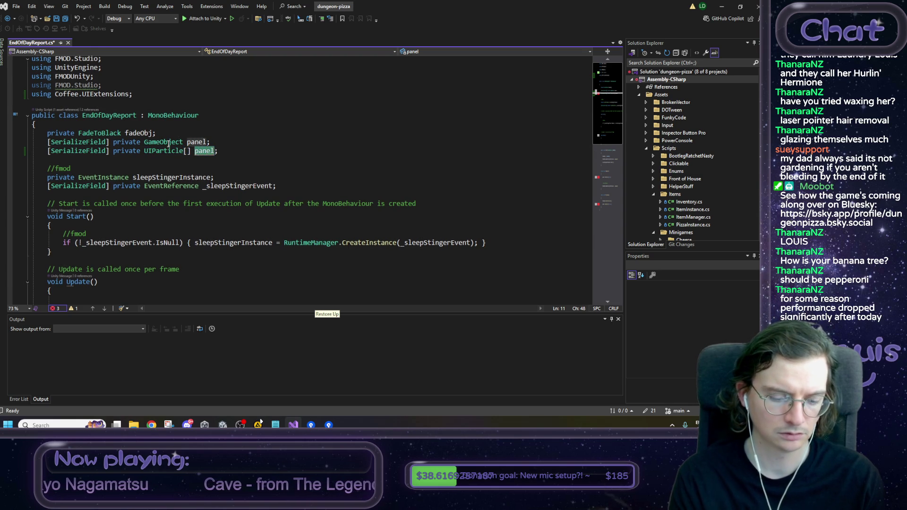
type("confetti")
type("Particles")
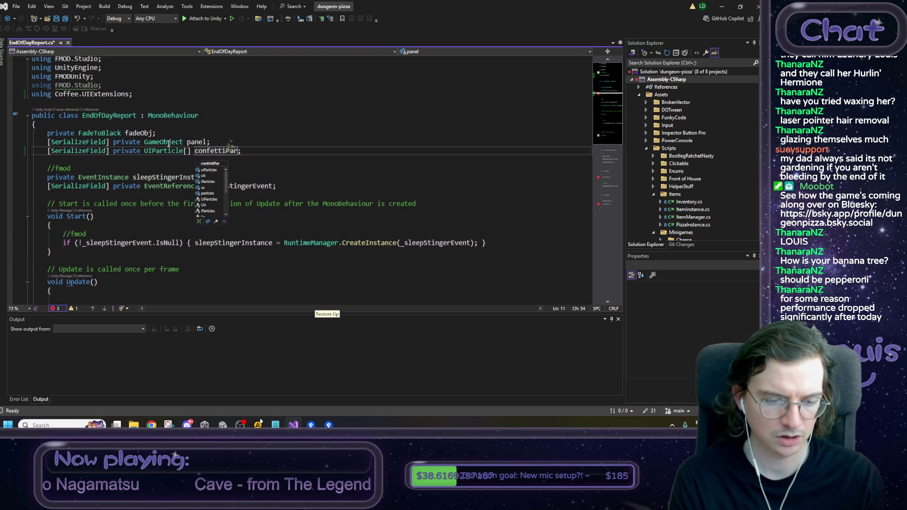
key("ctrl+s")
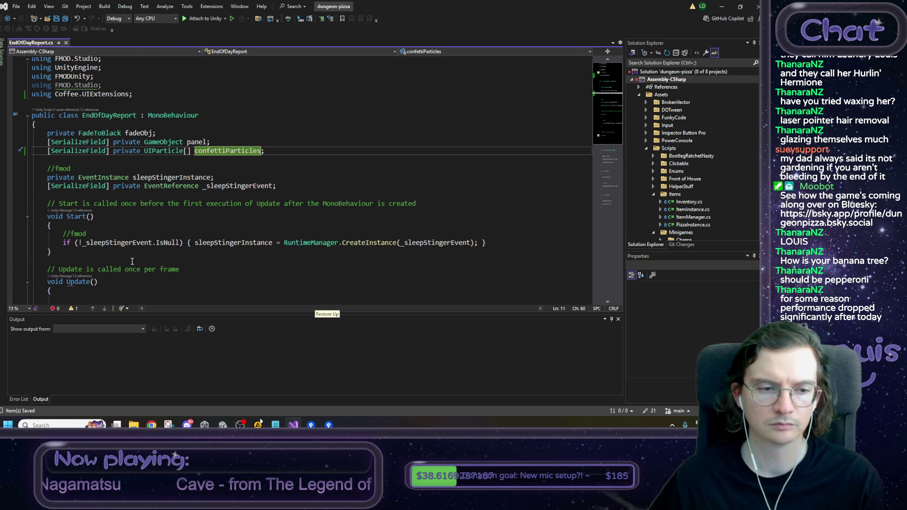
Step: Scroll down to the sleep stinger line in the Init method
scroll(308, 165, "down", 4)
scroll(144, 249, "down", 2)
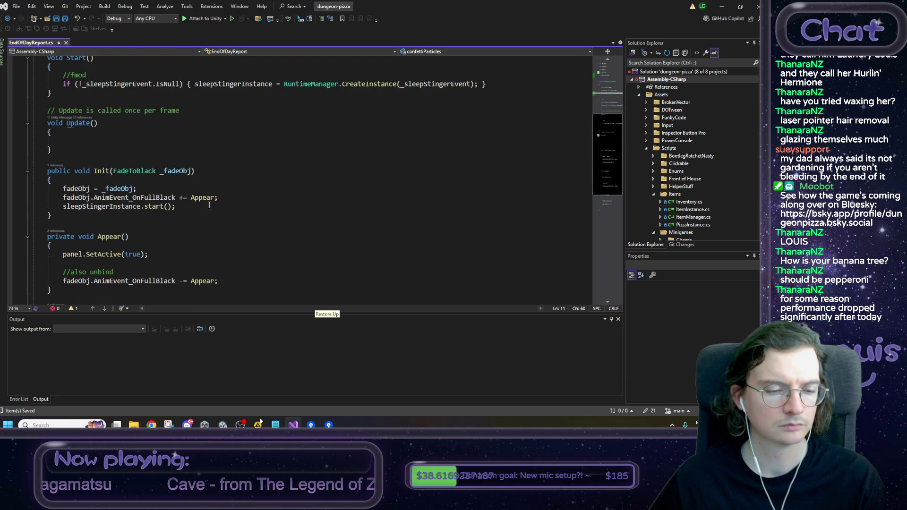
scroll(241, 185, "down", 1)
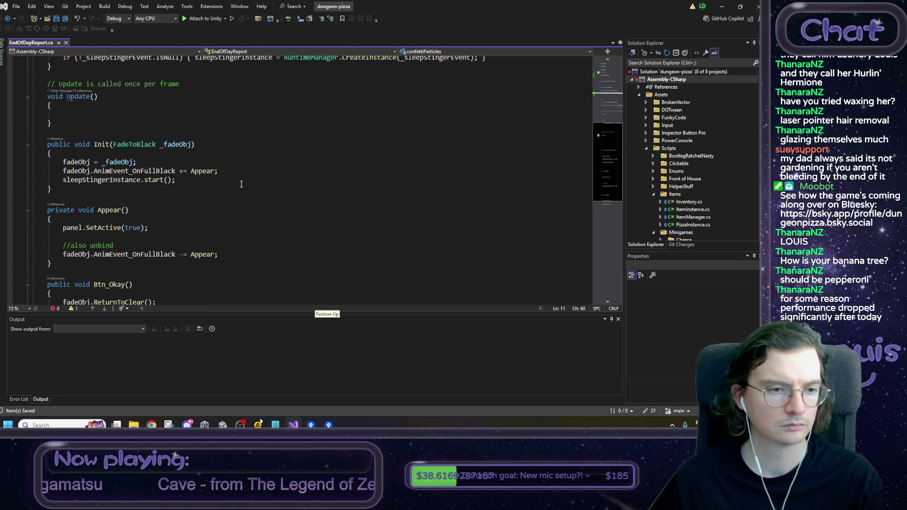
left_click(181, 180)
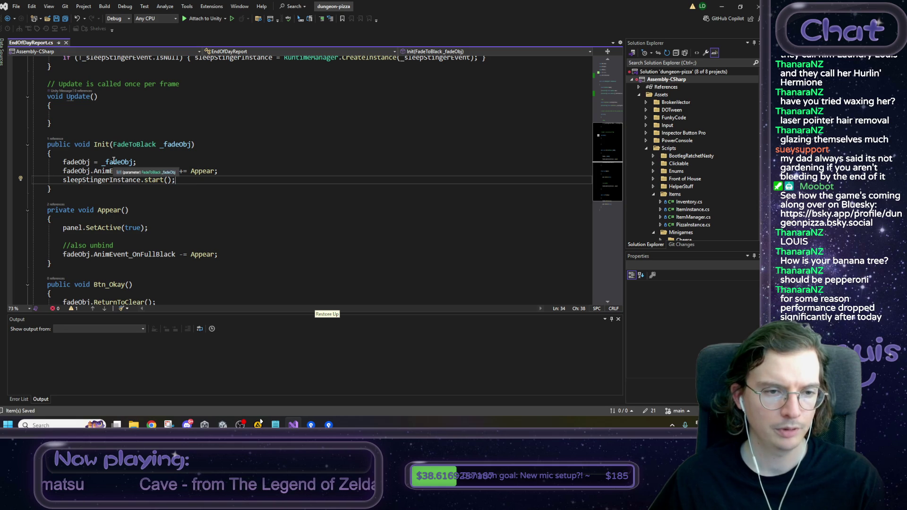
Step: Add a foreach loop over confettiParticles in Appear with loop variable p
left_click(135, 236)
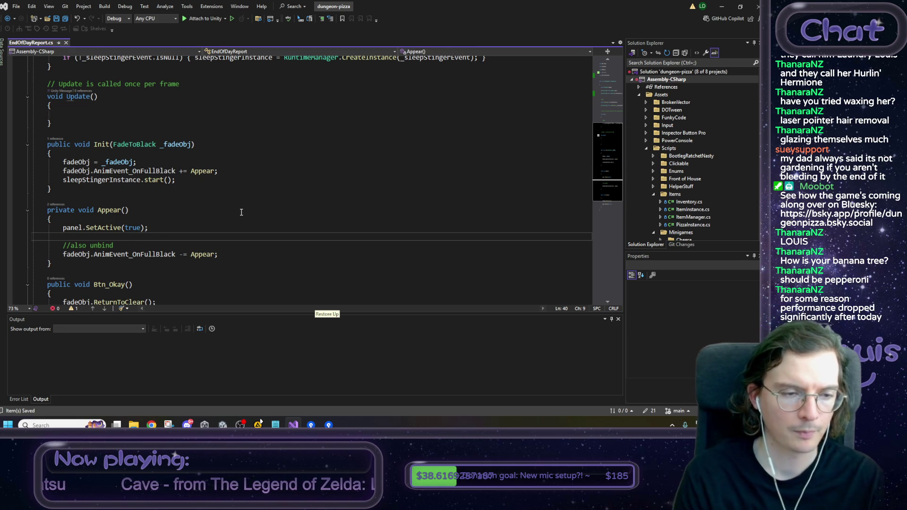
key("Return")
key("Up")
scroll(241, 213, "down", 1)
type("foreach (")
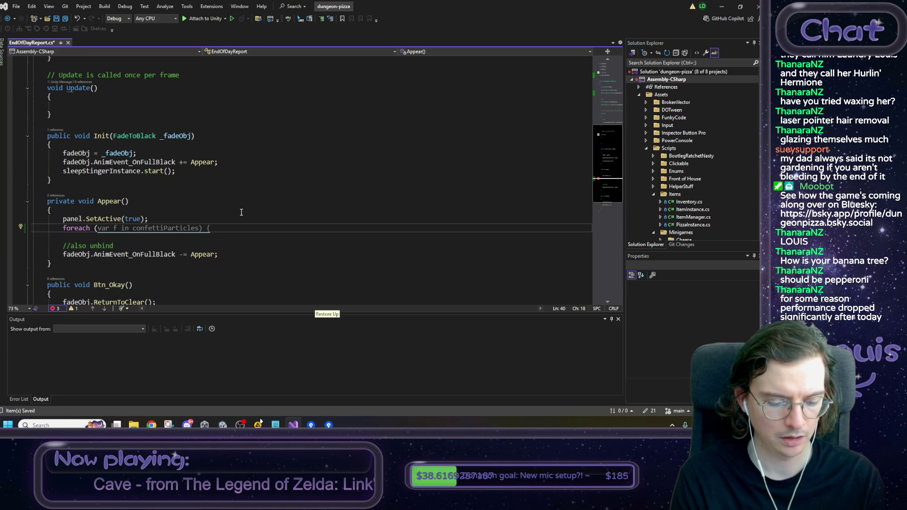
type("UIParticle")
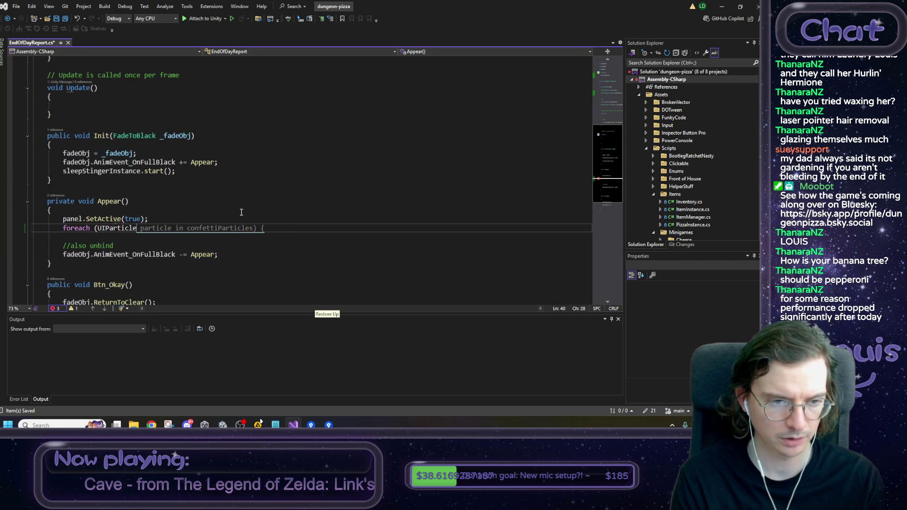
key("Tab")
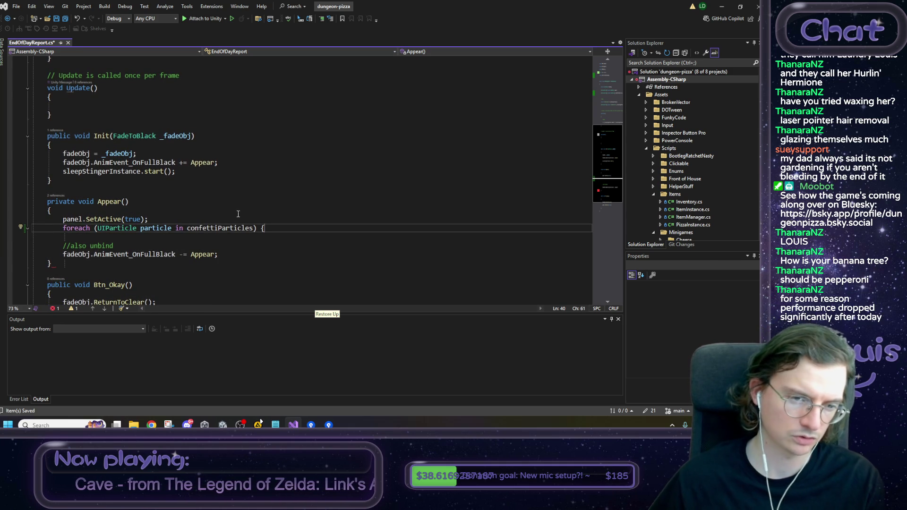
double_click(162, 228)
type("p")
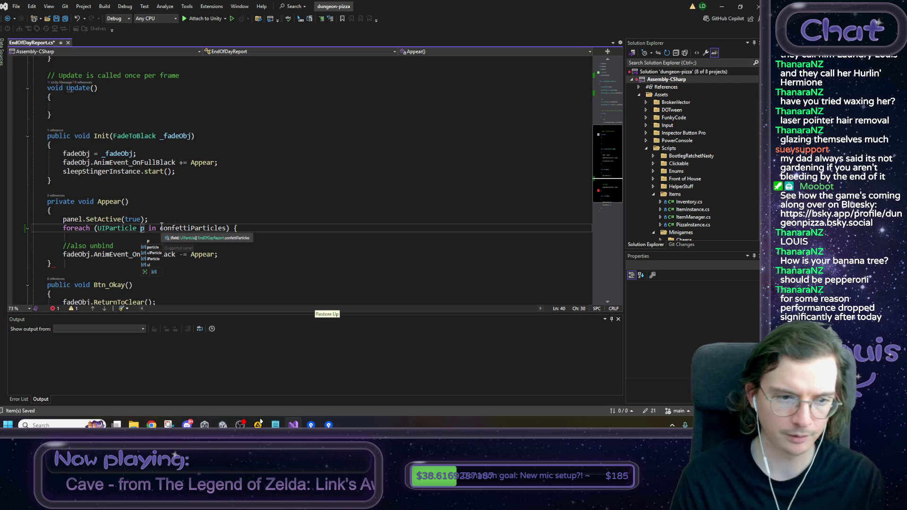
key("Escape")
key("End")
key("Return")
key("Return")
Step: Write p.Play(); inside the loop body using the IntelliSense Play suggestion
type("p.")
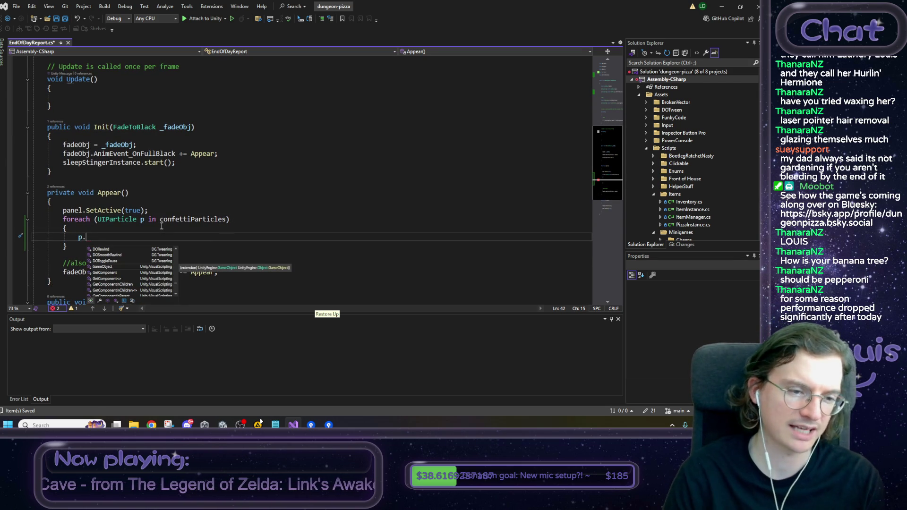
key("Down")
key("Down")
key("Down")
key("Down")
key("Down")
key("Down")
key("Down")
key("Down")
key("Down")
key("Down")
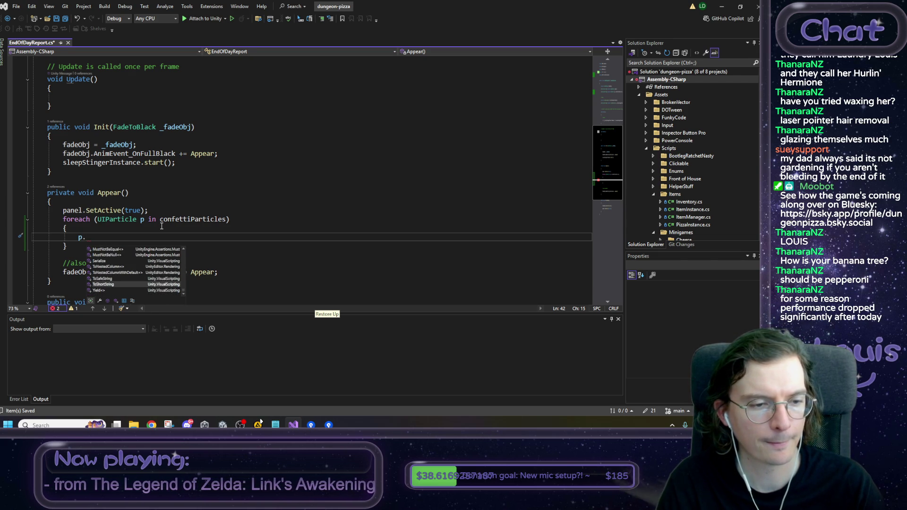
key("Up")
key("Up")
key("Up")
key("Up")
key("Up")
key("Up")
key("Up")
key("Up")
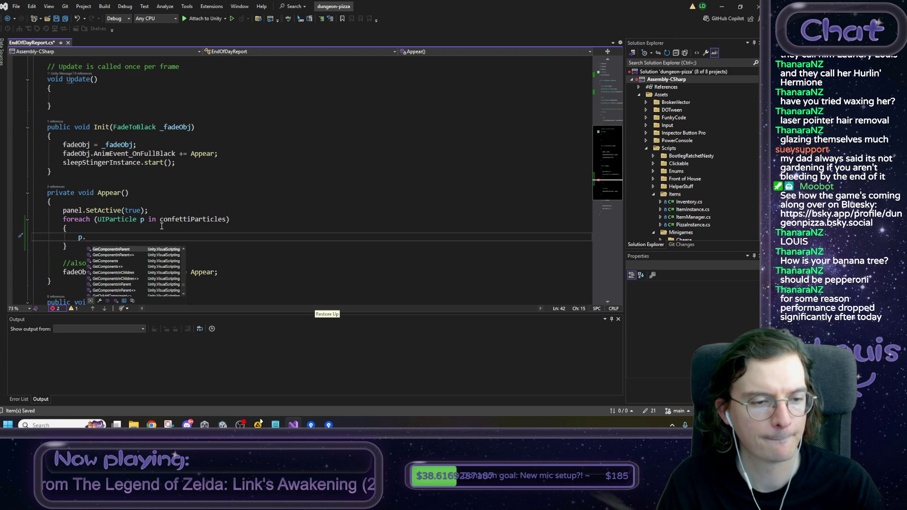
key("Up")
key("Up")
key("Down")
key("Up")
key("Up")
key("Up")
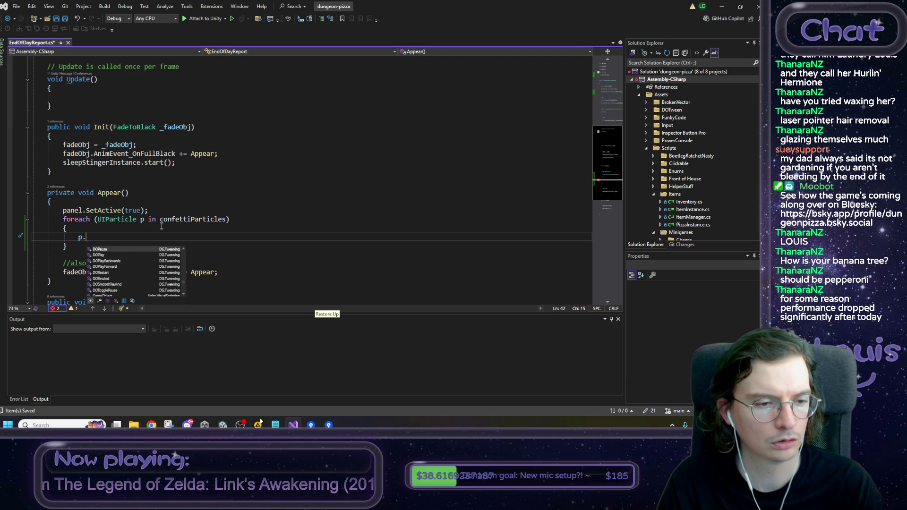
key("Up")
key("Up")
key("Up")
key("Up")
key("Up")
key("Up")
key("Up")
key("Up")
key("Up")
key("Up")
key("Up")
key("Up")
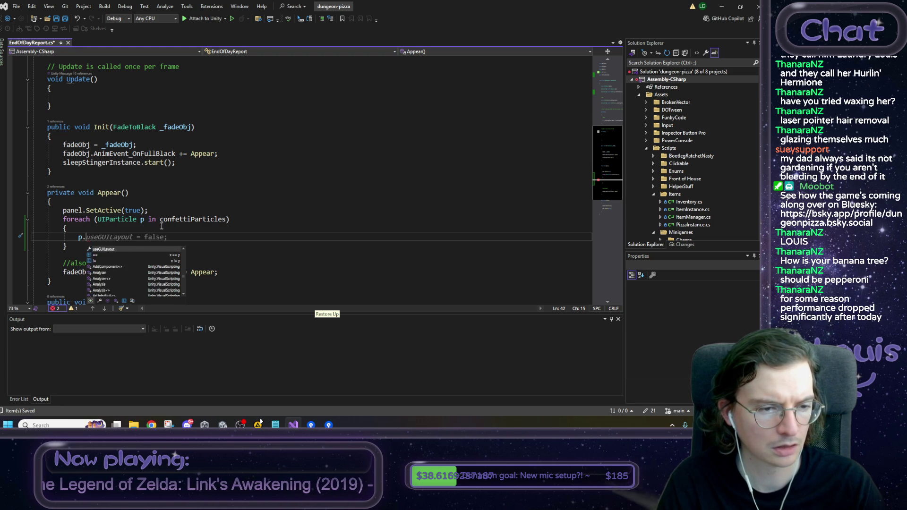
key("Up")
key("Up")
key("Up")
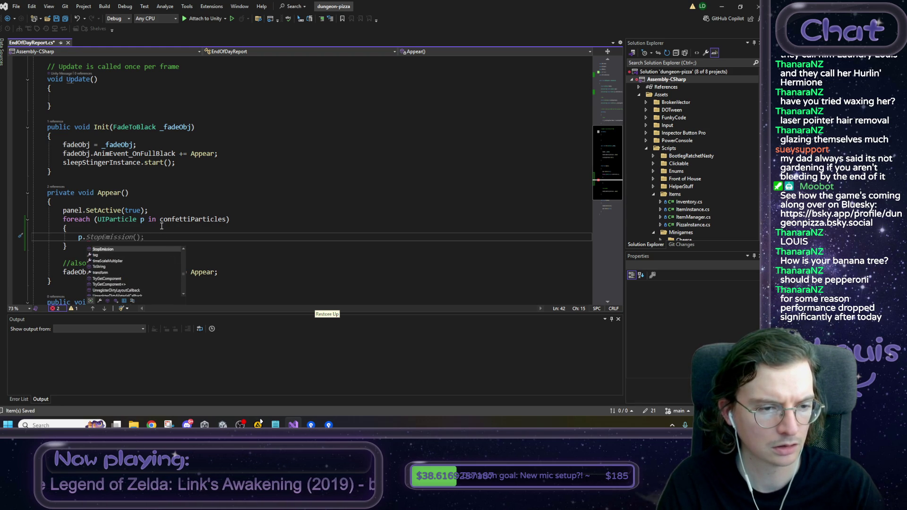
key("Up")
key("Up")
key("Up")
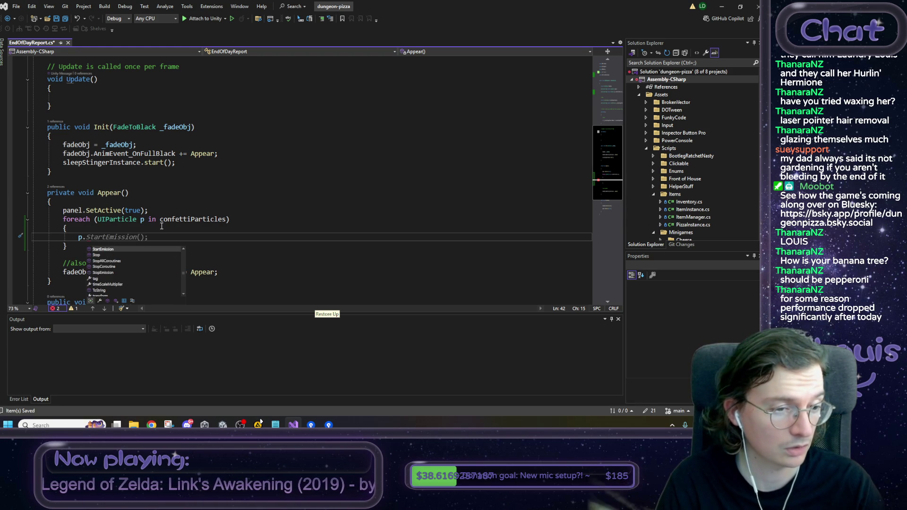
key("Up")
key("Down")
key("Down")
key("Down")
key("Up")
key("Up")
key("Up")
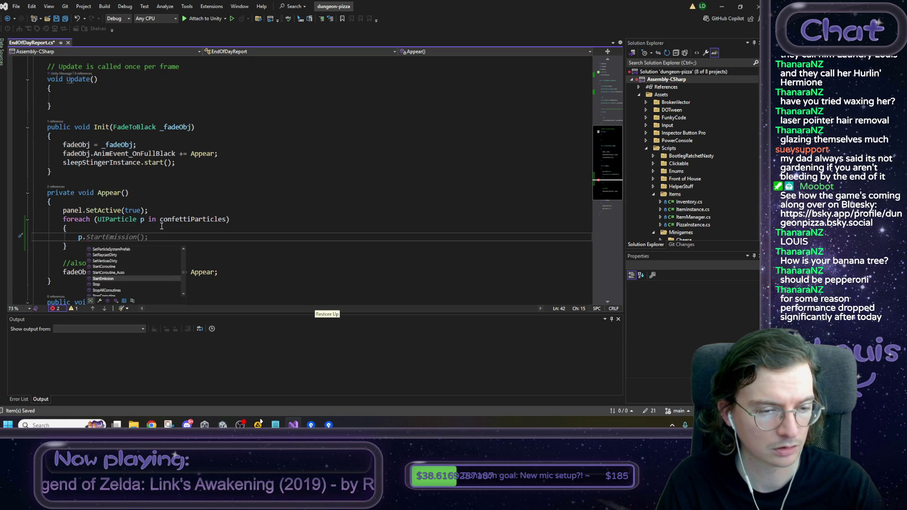
key("Up")
key("Up")
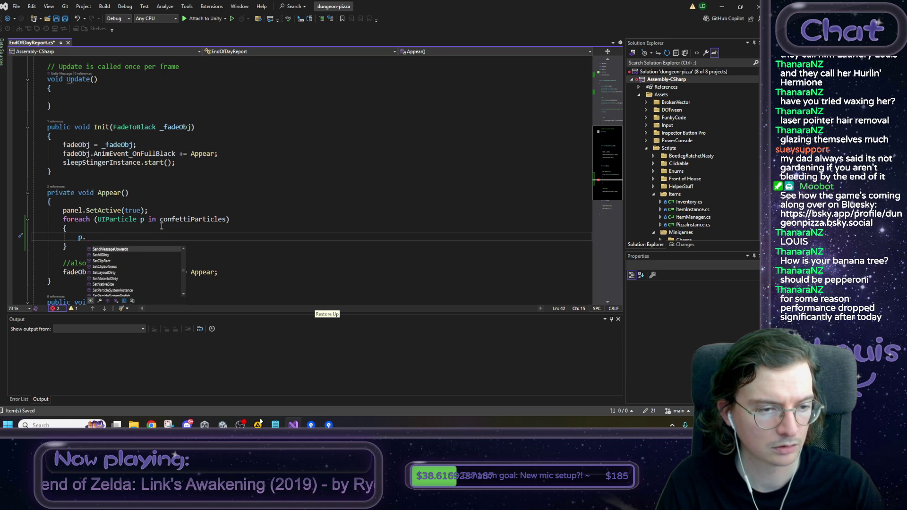
key("Up")
key("Up")
key("Up")
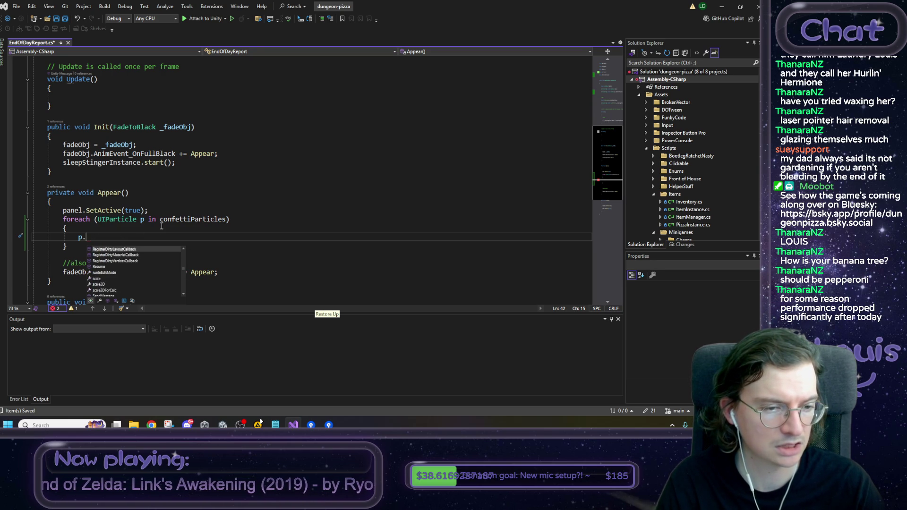
key("Up")
key("Up")
key("Up")
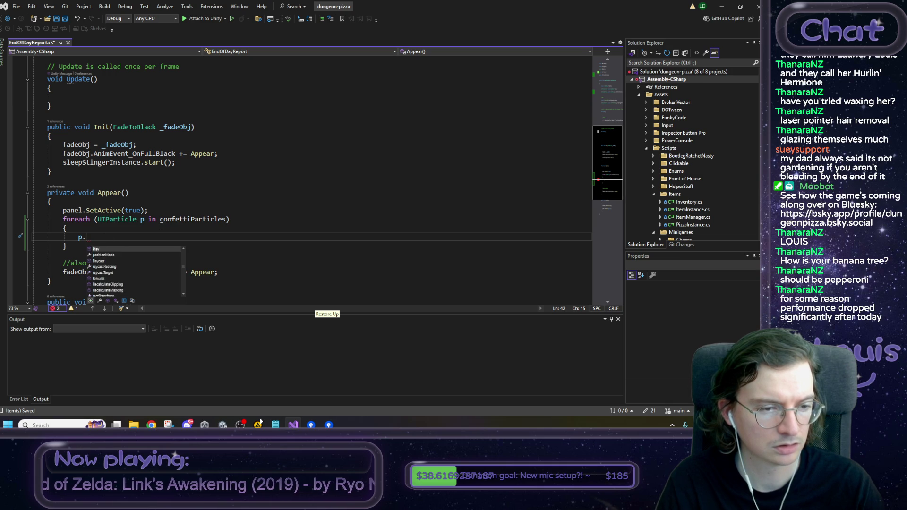
key("Tab")
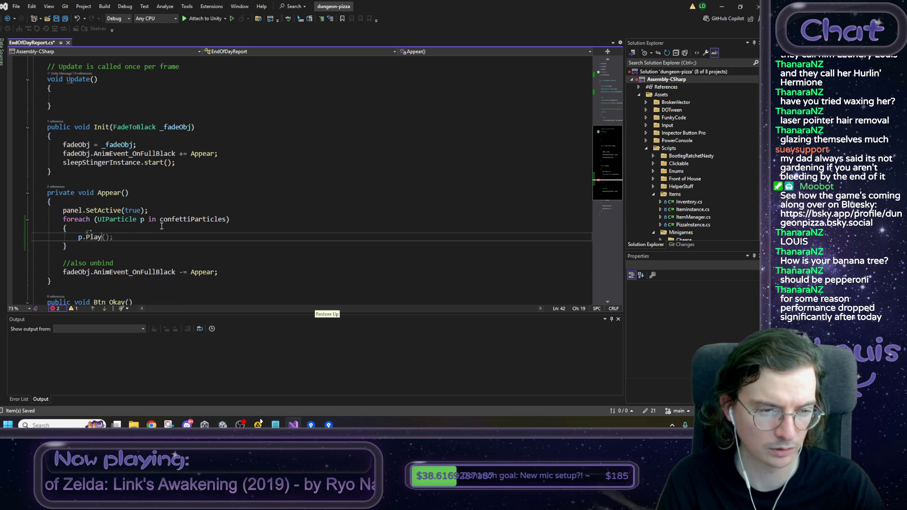
key("Return")
key("ctrl+z")
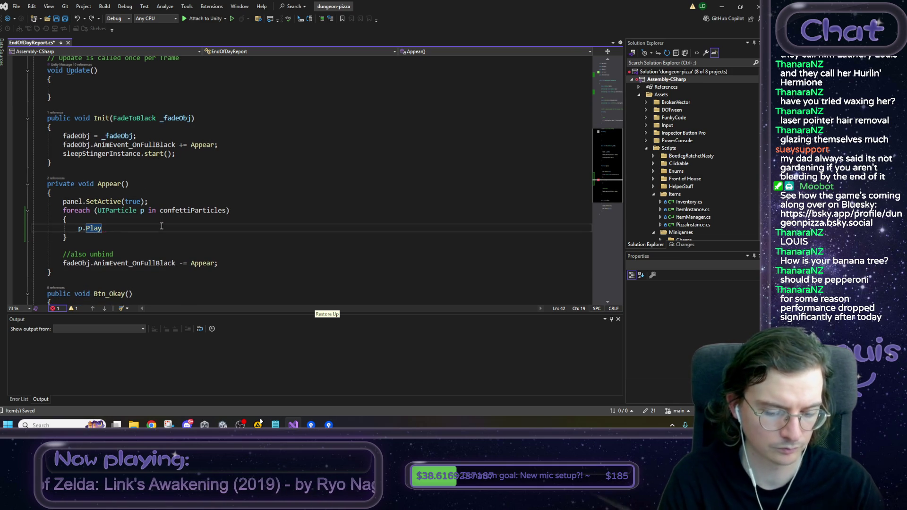
type("(;")
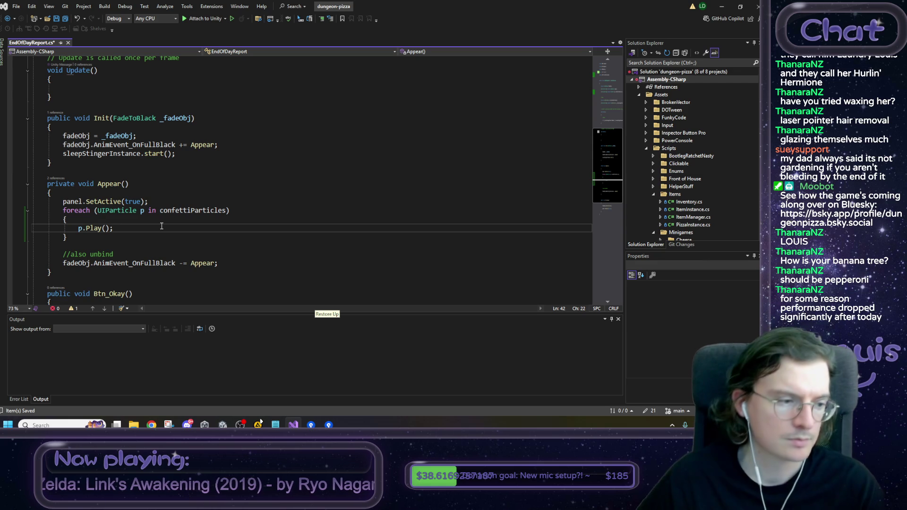
Step: Anchor the UIParticle to the bottom-right preset with its position zeroed, and save
left_click(722, 8)
left_click(67, 140)
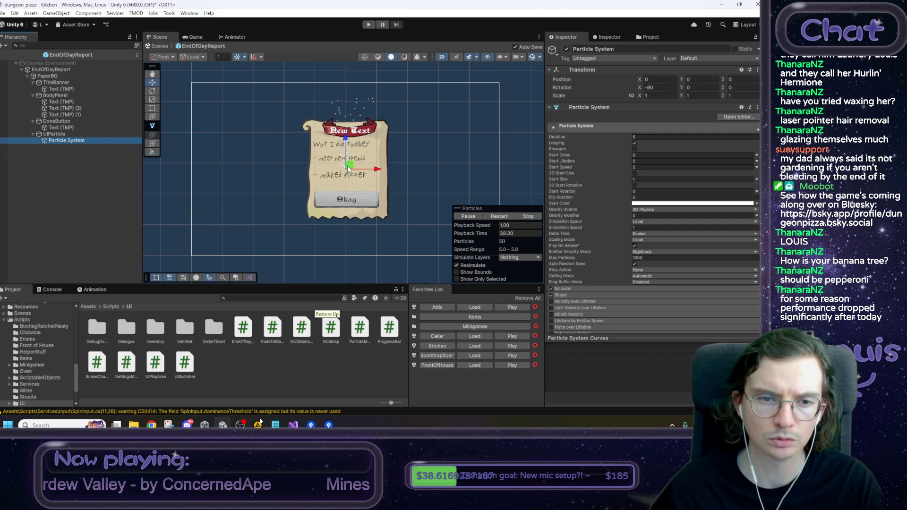
left_click(73, 135)
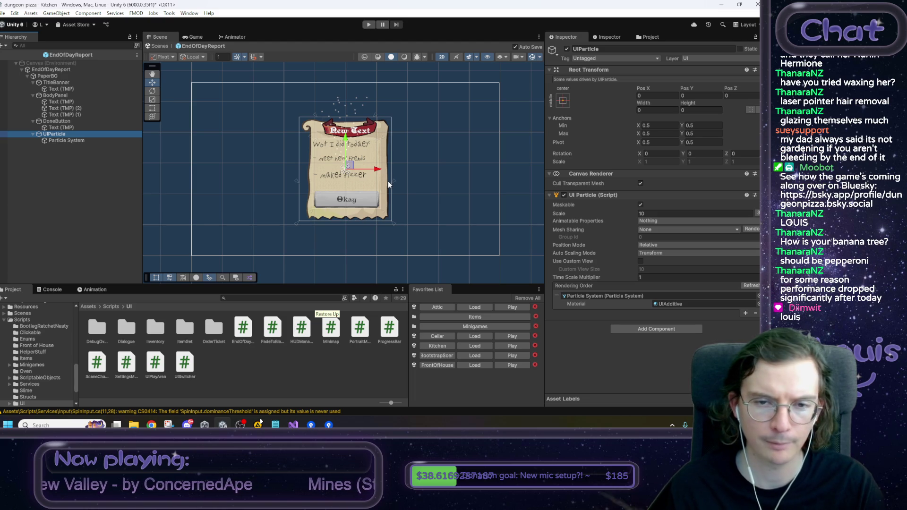
left_click(65, 143)
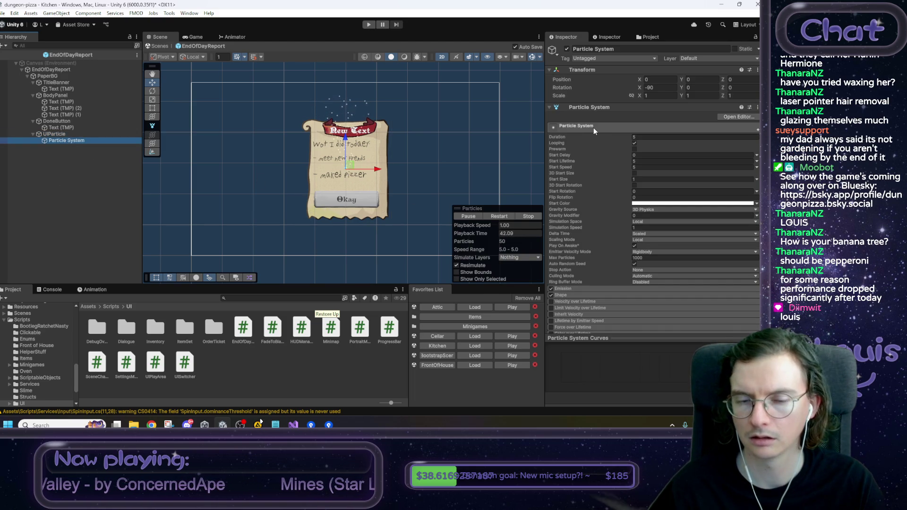
key("Up")
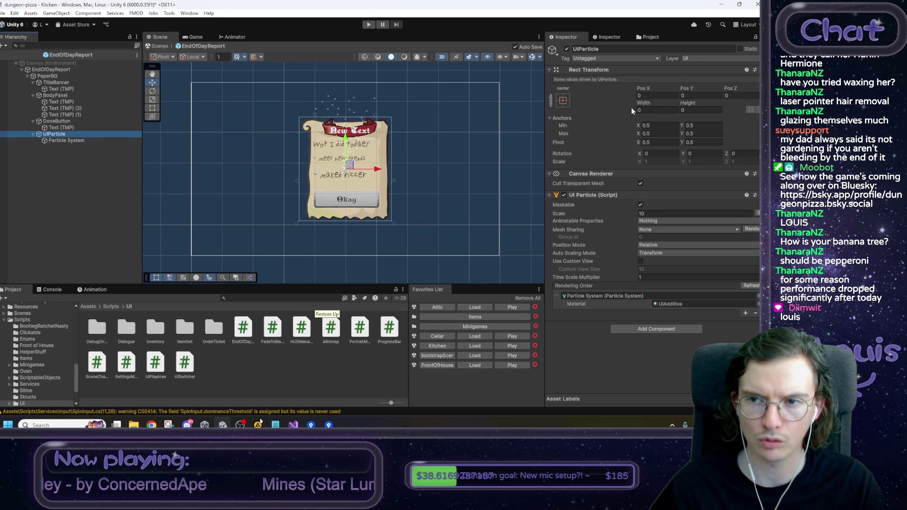
left_click(564, 100)
left_click(626, 198)
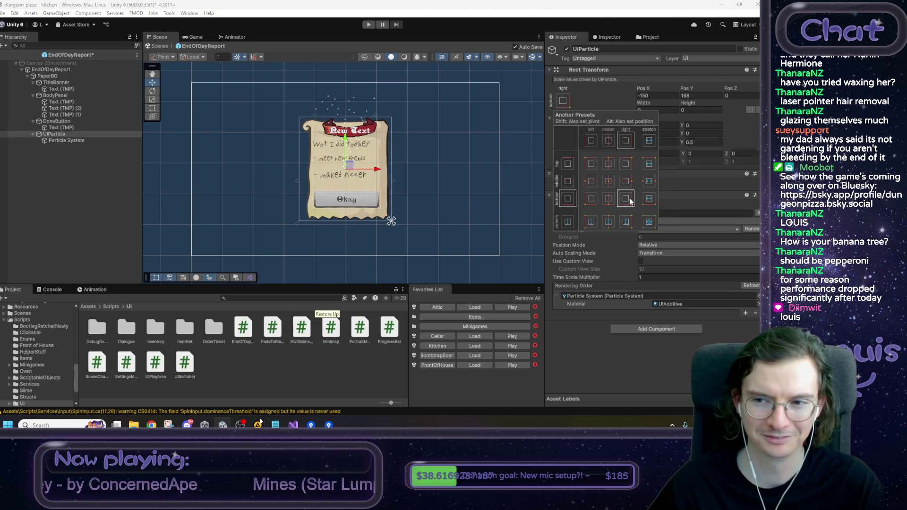
left_click(653, 95)
type("0")
key("Tab")
type("0")
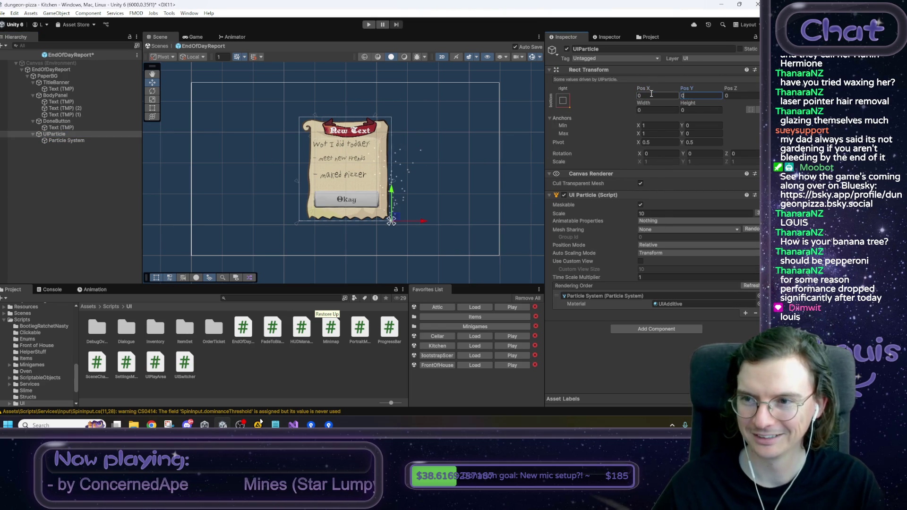
key("ctrl+s")
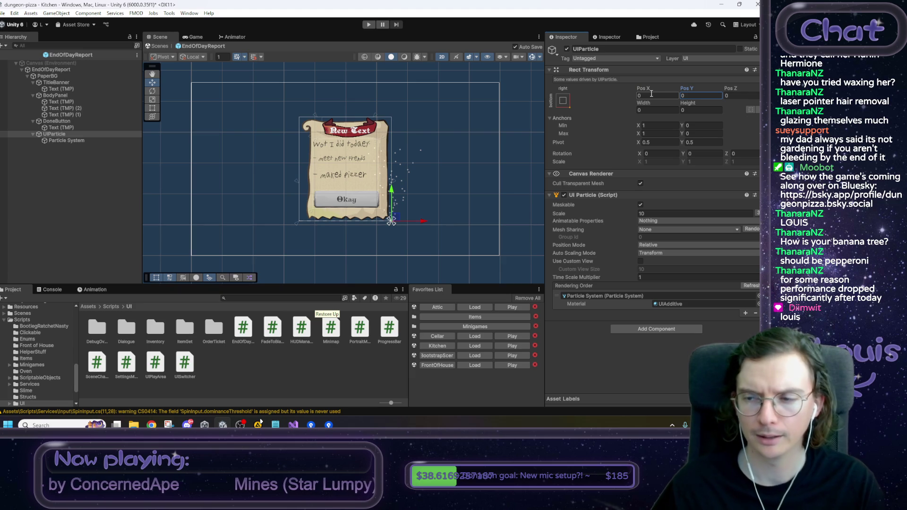
Step: Tilt the UIParticle with the Rotate tool and set Pos X 60, Pos Y -15
key("e")
left_click_drag(394, 191, 383, 189)
key("ctrl+s")
mouse_move(644, 90)
left_mouse_down()
mouse_move(348, 89)
mouse_move(690, 104)
mouse_move(671, 92)
mouse_move(616, 86)
mouse_move(603, 98)
left_mouse_up()
left_click(656, 97)
type("60")
key("Tab")
type("15")
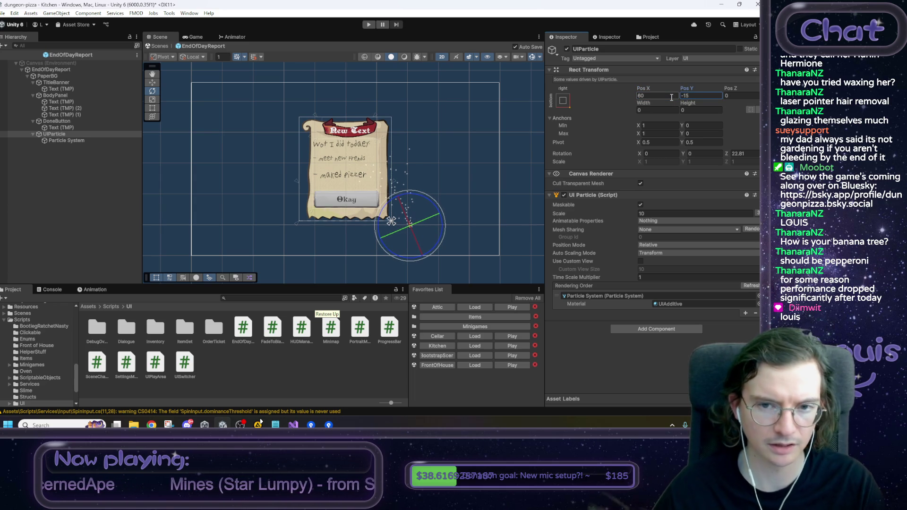
left_click(60, 140)
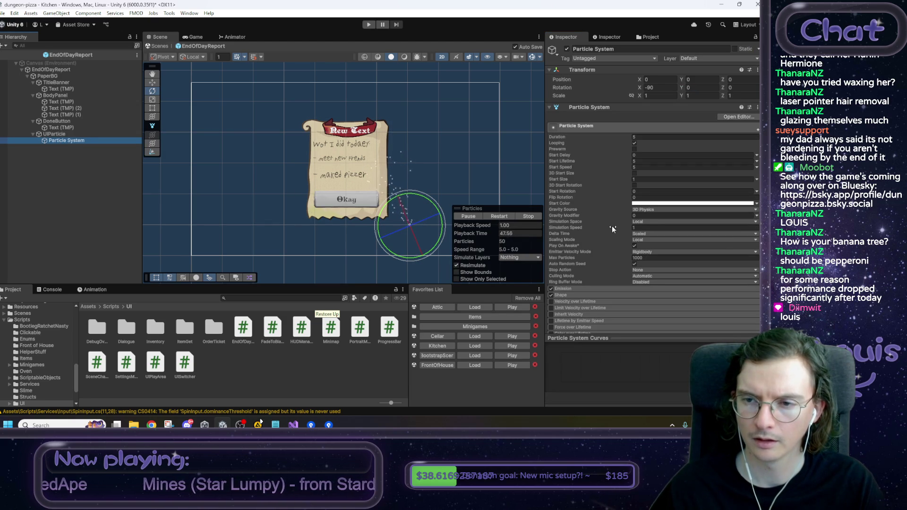
Step: Set Emission Rate over Time to 0 and add one burst of 30 particles at time 0
left_click(569, 288)
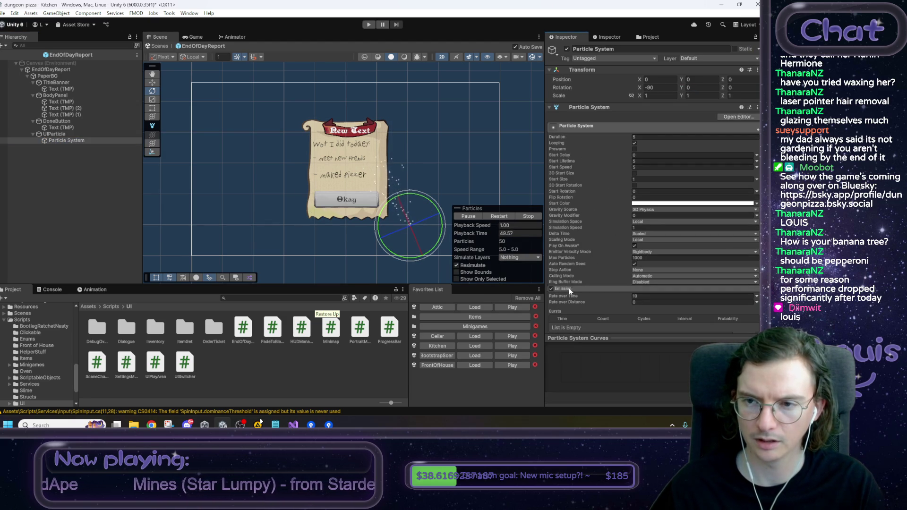
left_click(646, 296)
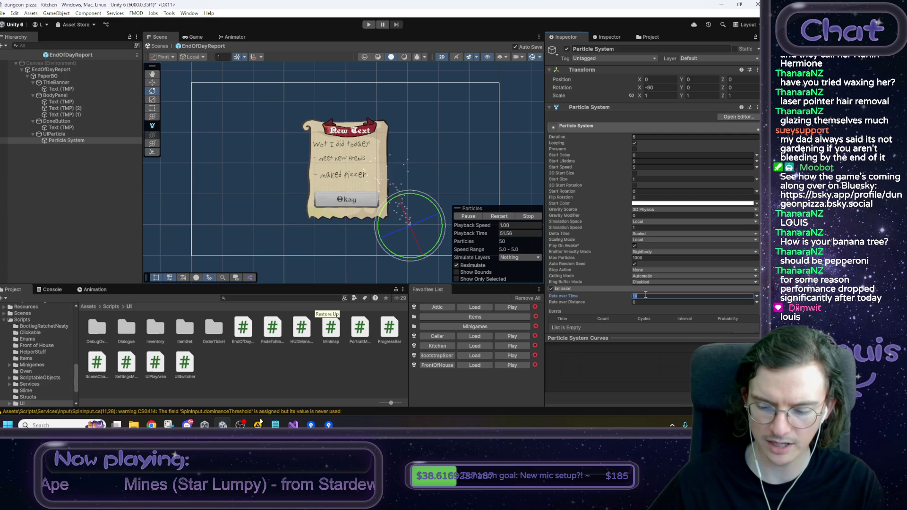
type("0")
scroll(627, 302, "down", 2)
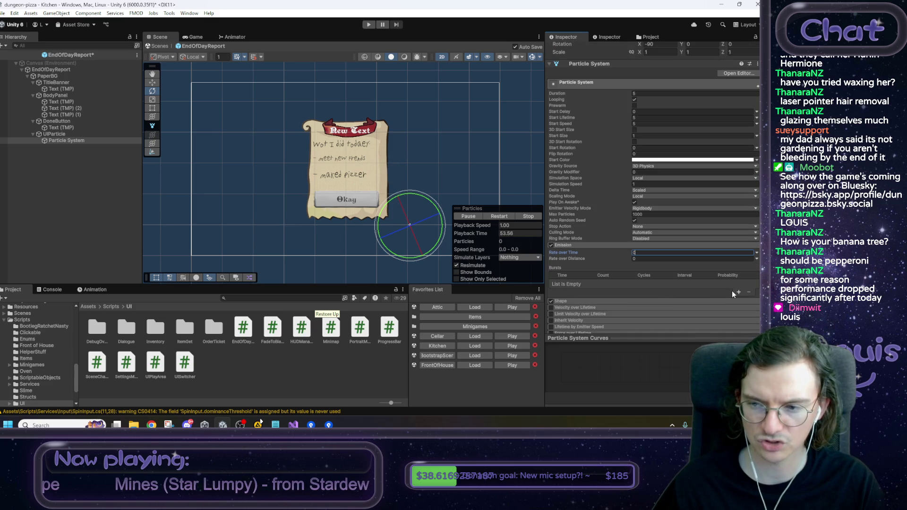
left_click(740, 293)
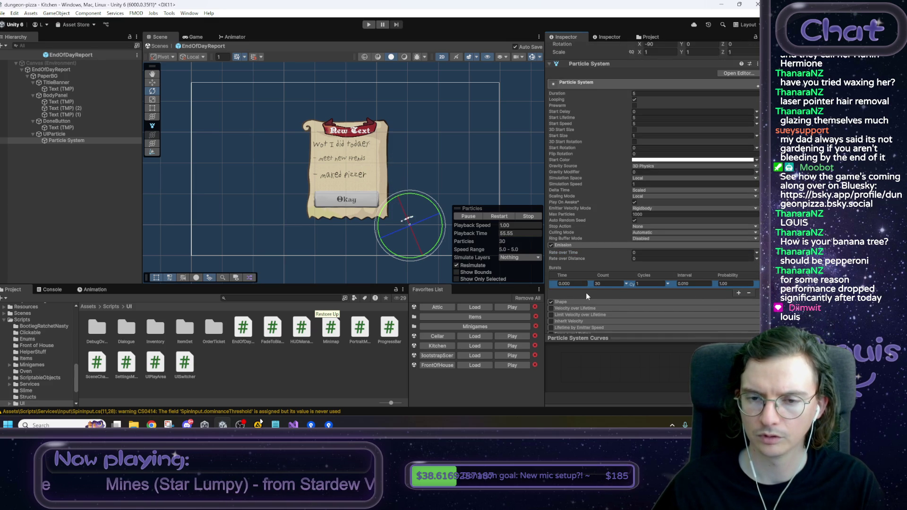
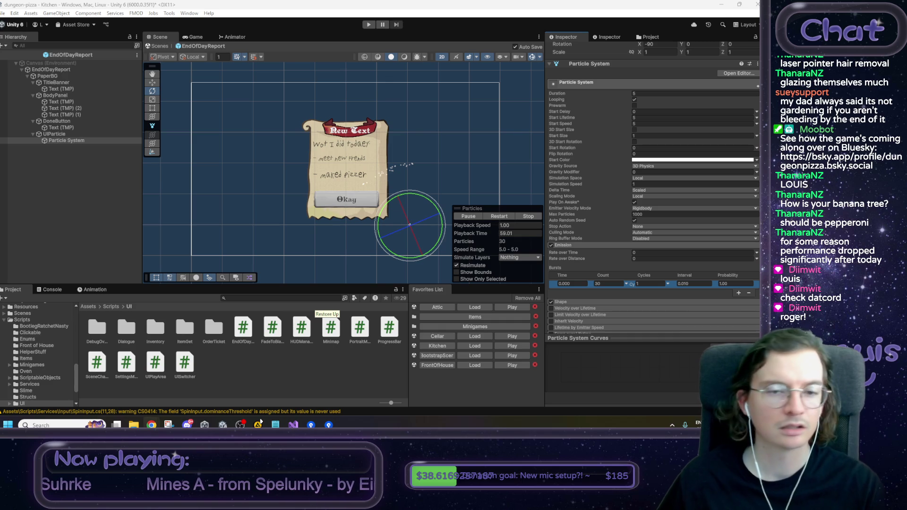
Step: Select the particle system and set its Gravity Source to 2D Physics
left_click(435, 165)
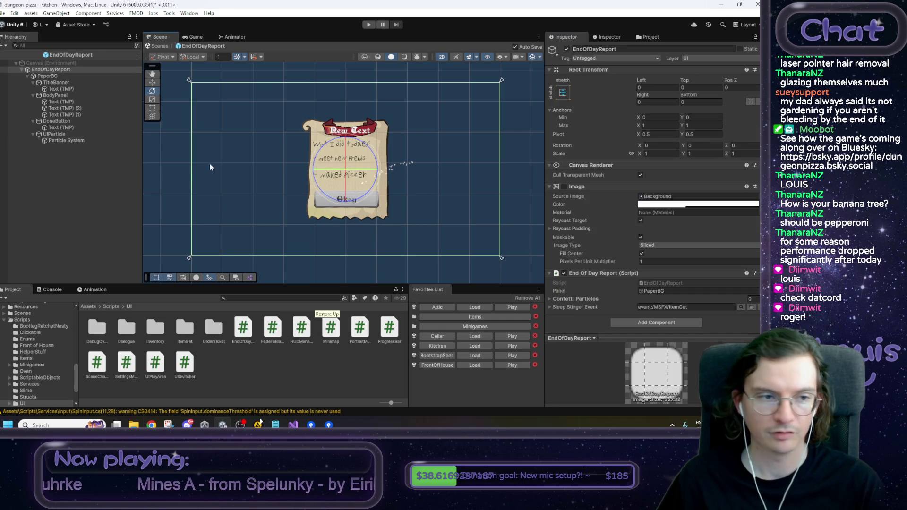
left_click(55, 134)
left_click(63, 140)
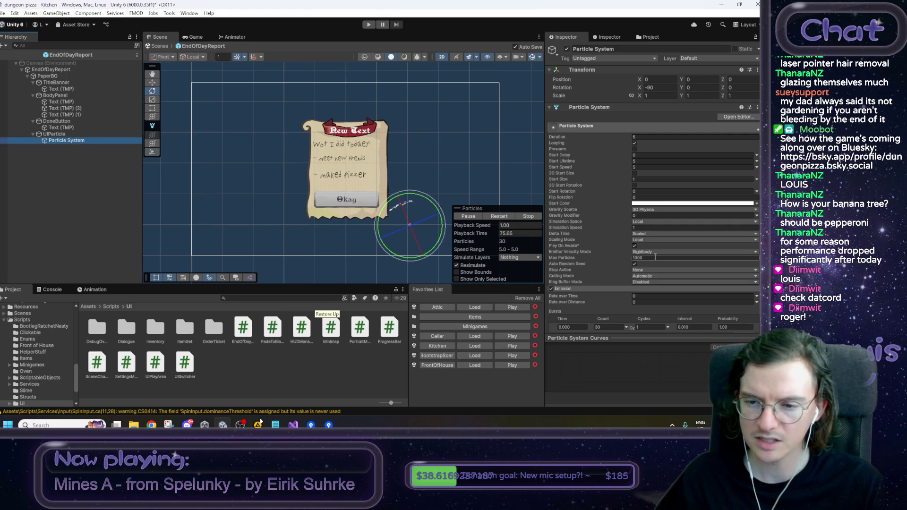
scroll(654, 257, "down", 2)
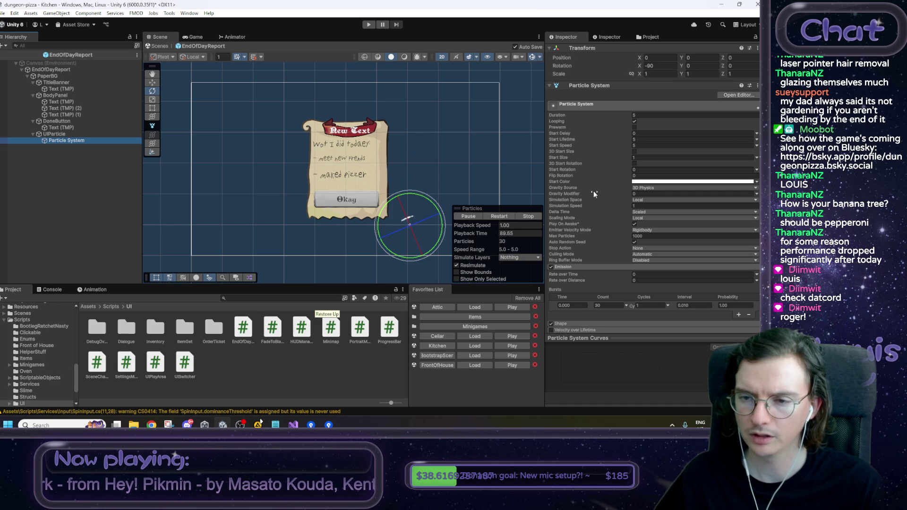
left_click(646, 186)
left_click(648, 198)
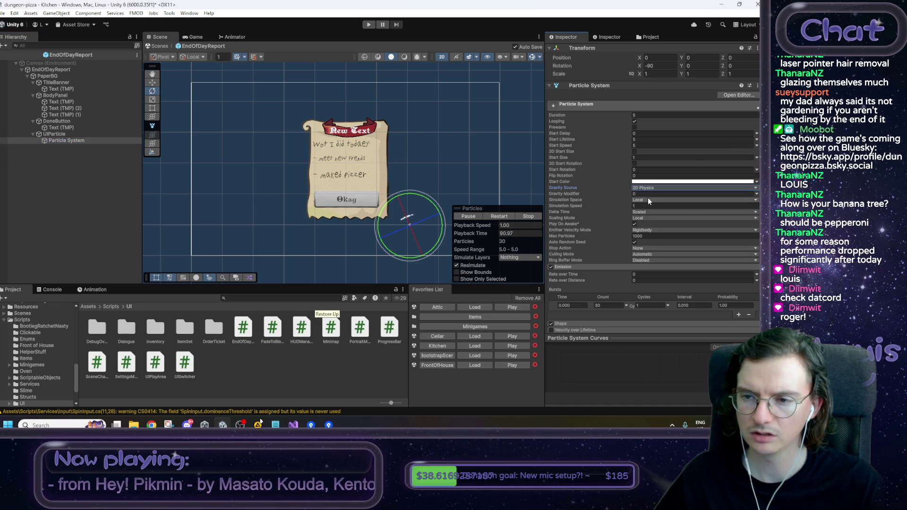
left_click(636, 196)
type("0.42")
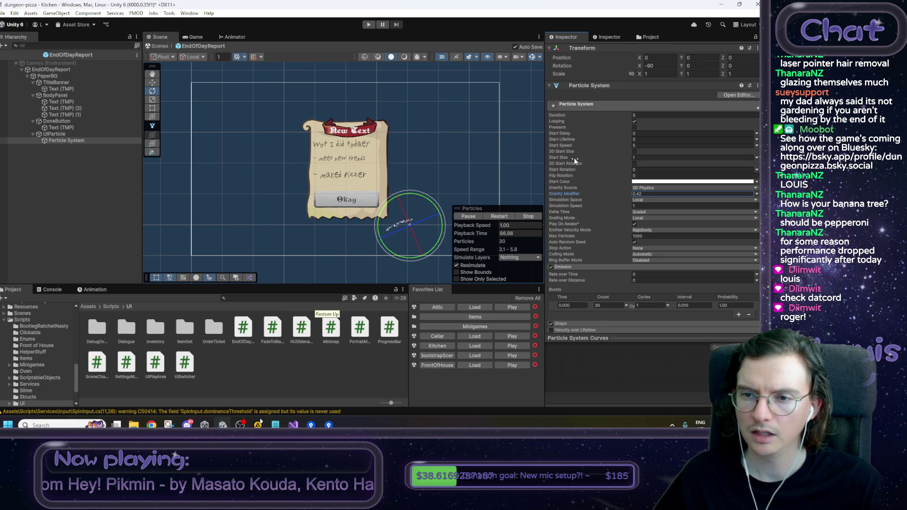
Step: Make Start Speed Random Between Two Constants with a minimum of 50, then restart the preview
left_click(757, 146)
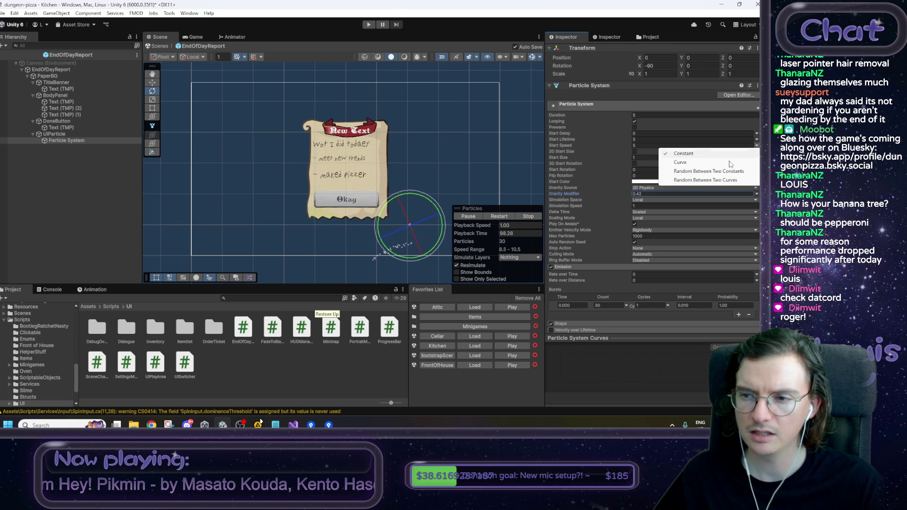
left_click(716, 172)
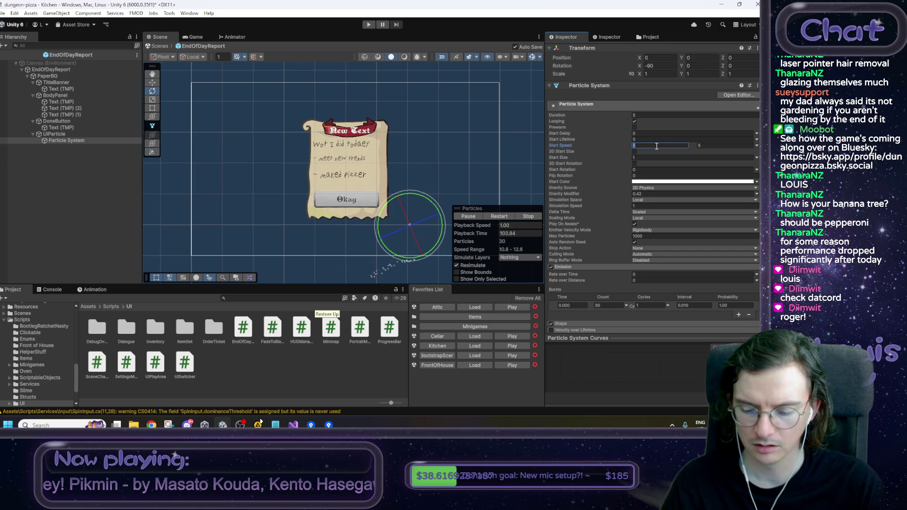
type("50")
key("Tab")
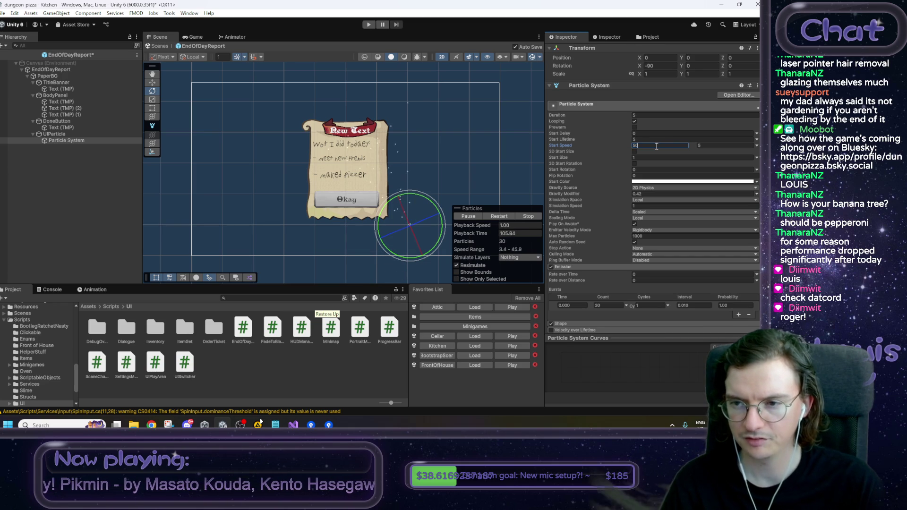
type("150")
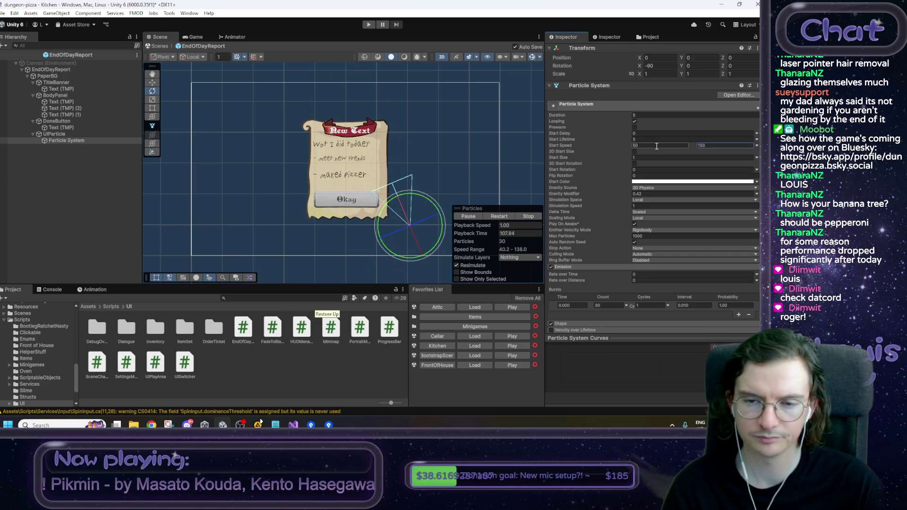
left_click(502, 217)
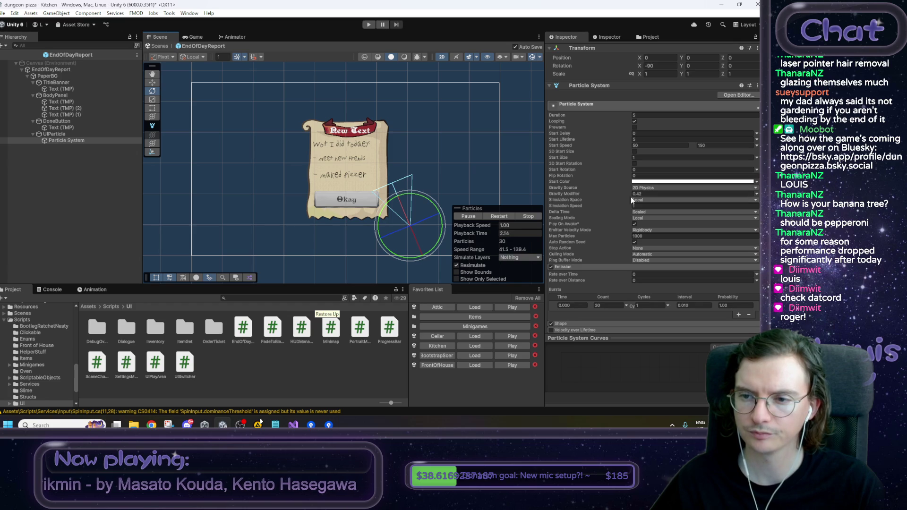
Step: Raise Gravity Modifier to 5 and maximum Start Speed to 100, then restart the burst
left_click_drag(580, 192, 588, 196)
left_click(659, 195)
type("5")
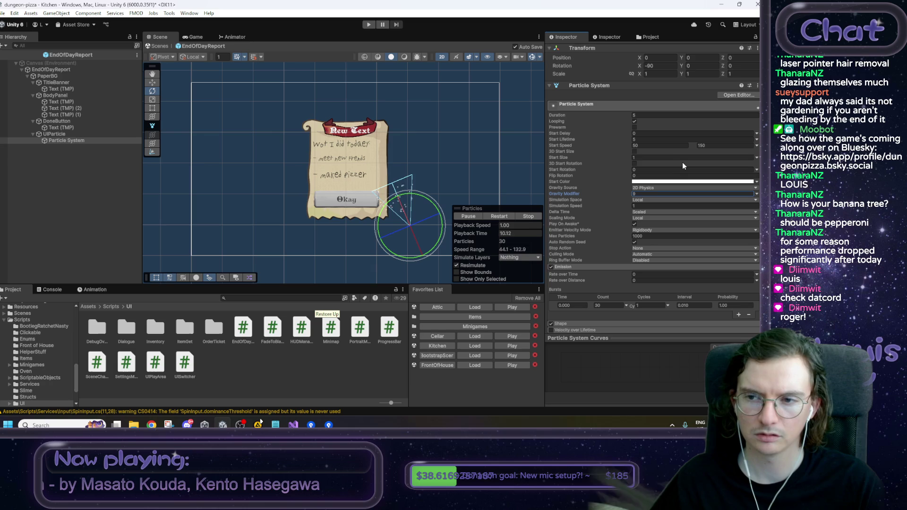
left_click(735, 145)
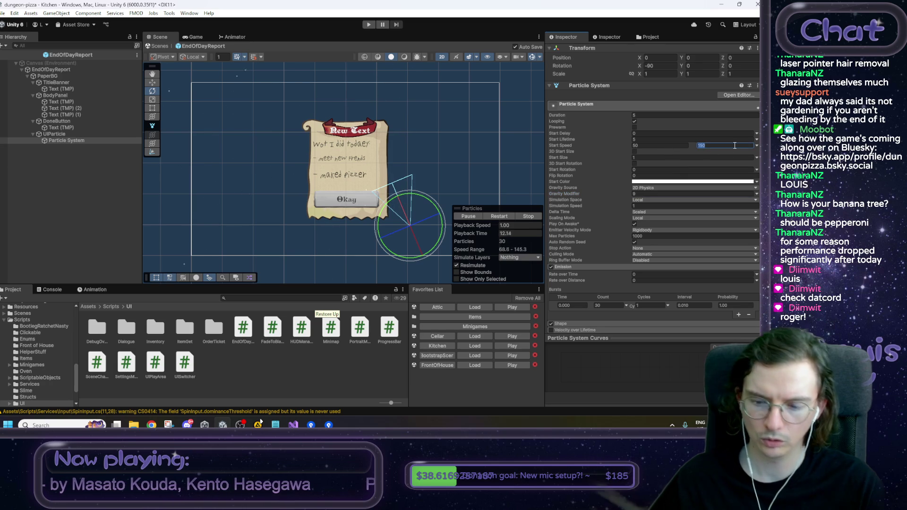
type("100")
key("Return")
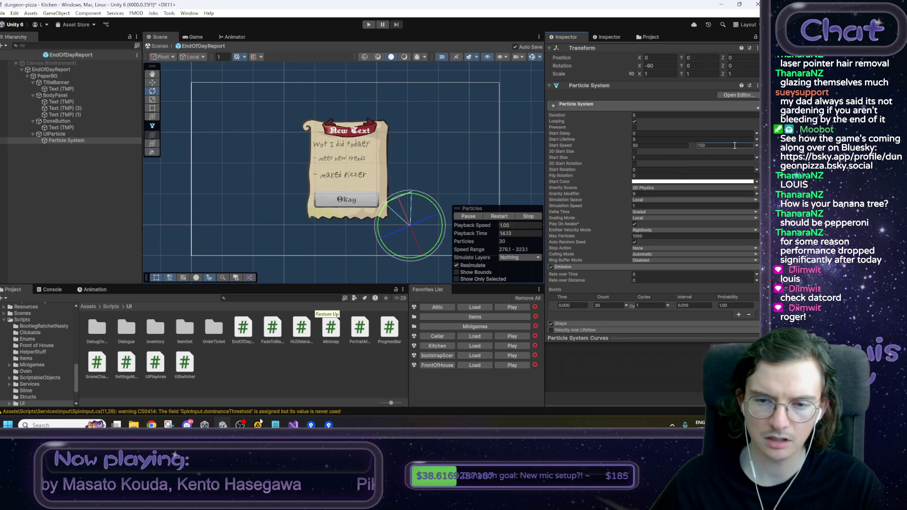
left_click(501, 218)
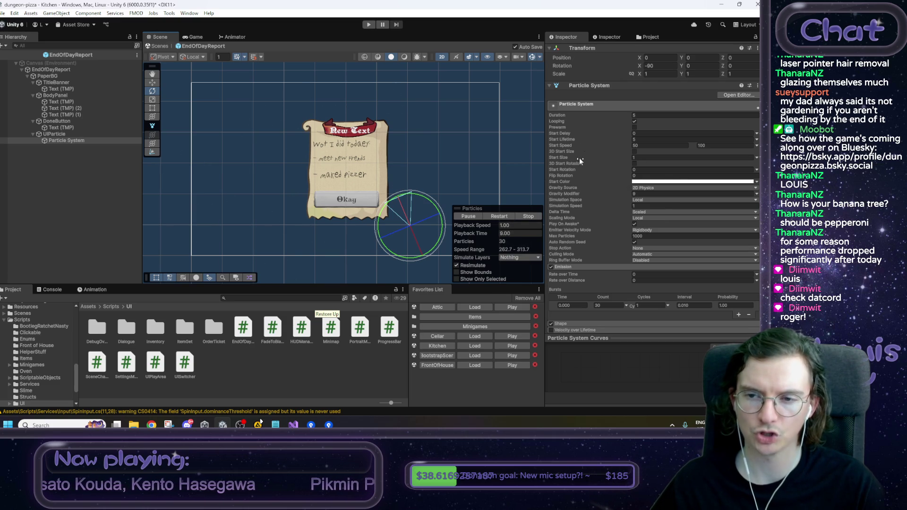
scroll(583, 221, "down", 2)
Step: Collapse Emission and enable Limit Velocity over Lifetime, then restart the preview
left_click(583, 223)
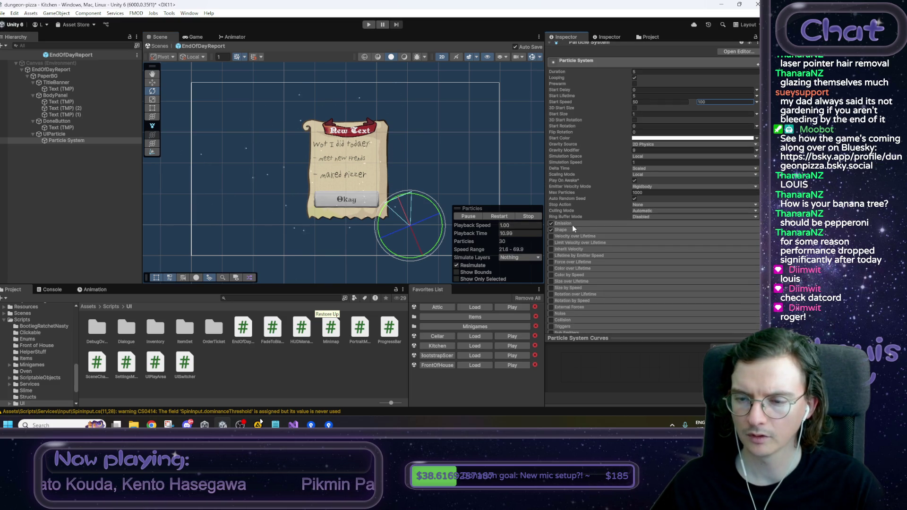
left_click(566, 237)
left_click(565, 238)
left_click(560, 243)
left_click(551, 242)
left_click(638, 268)
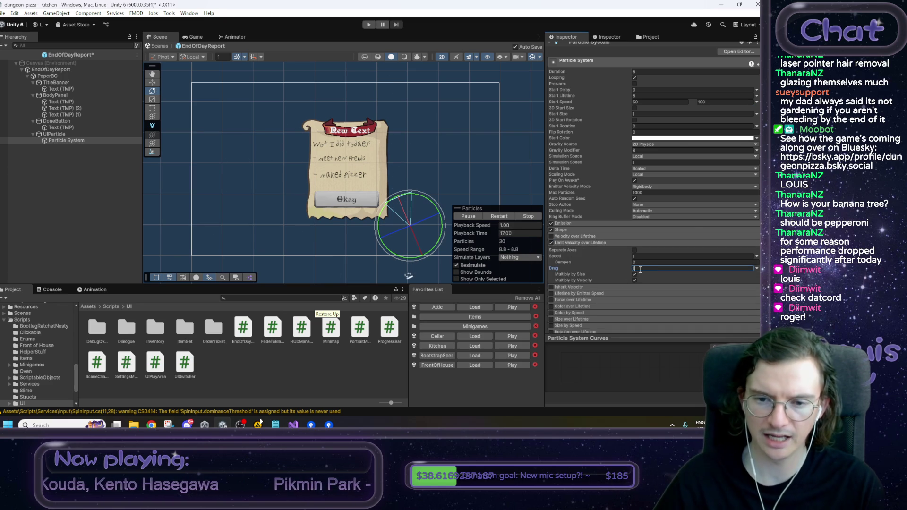
left_click(495, 217)
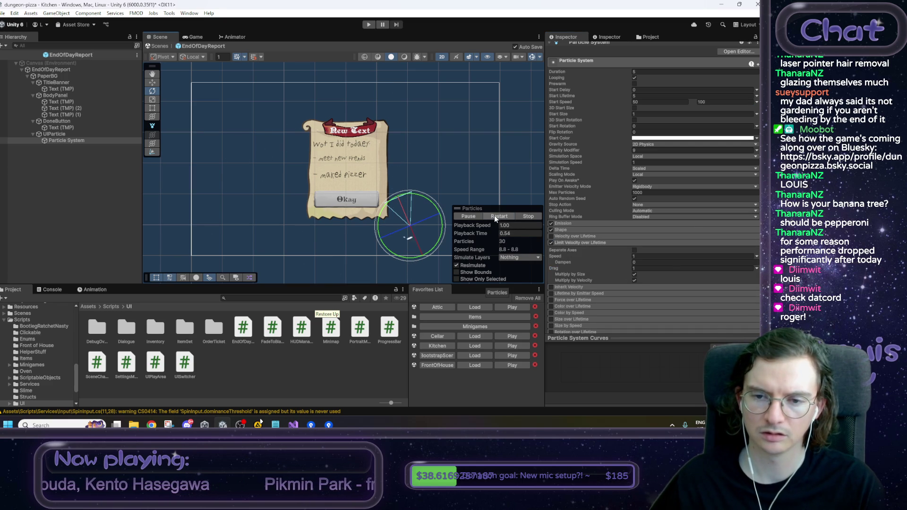
Step: Try velocity-limit drag and dampen values of 0.5, replaying the burst
left_click(638, 269)
type("0.5")
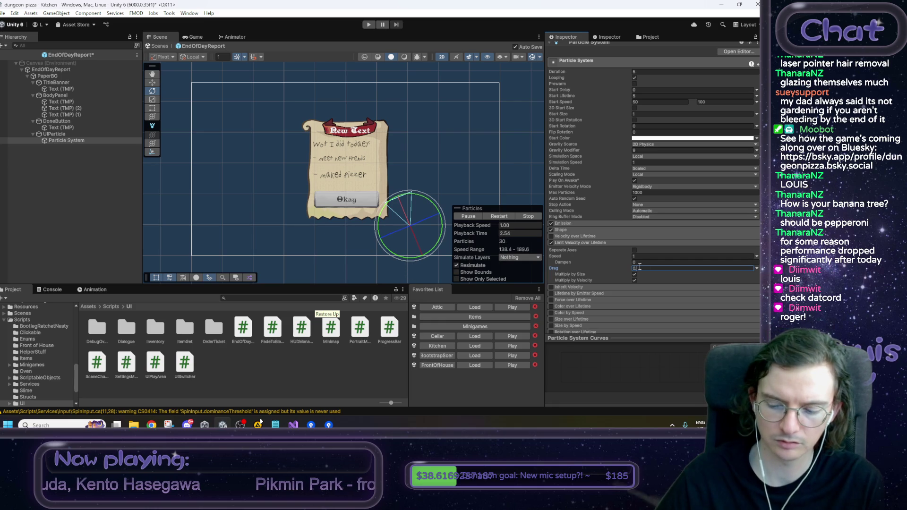
left_click(498, 217)
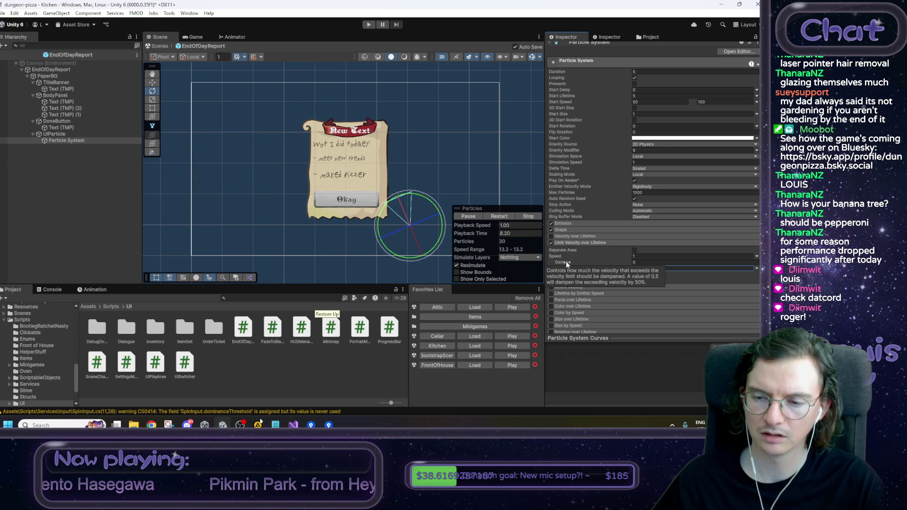
left_click(640, 257)
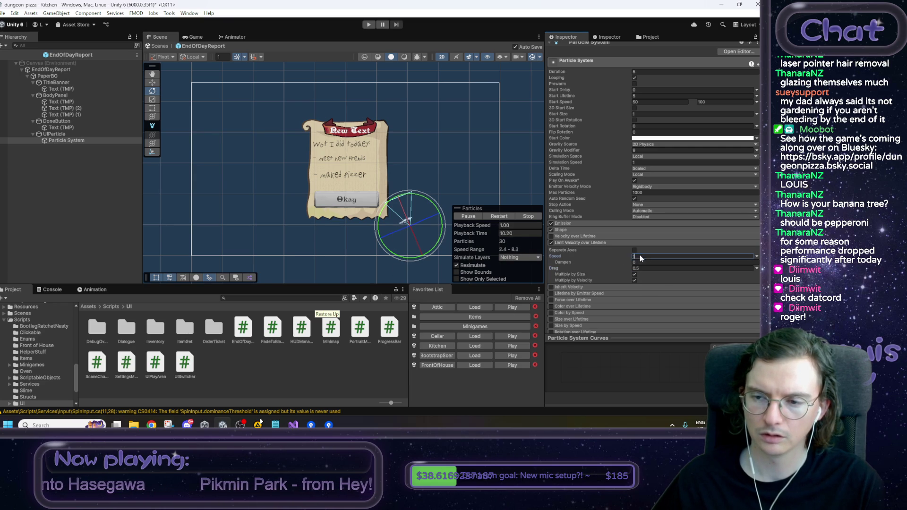
left_click(647, 268)
type("0")
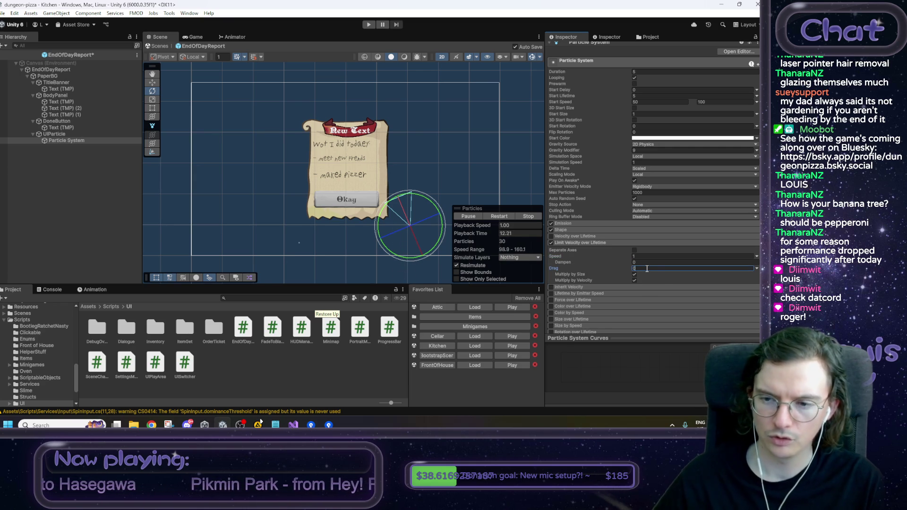
left_click(642, 262)
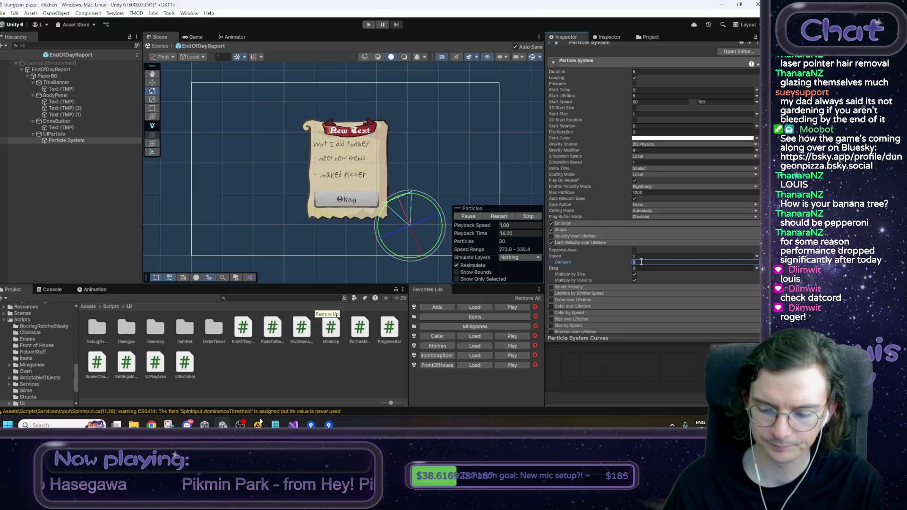
type("0.5")
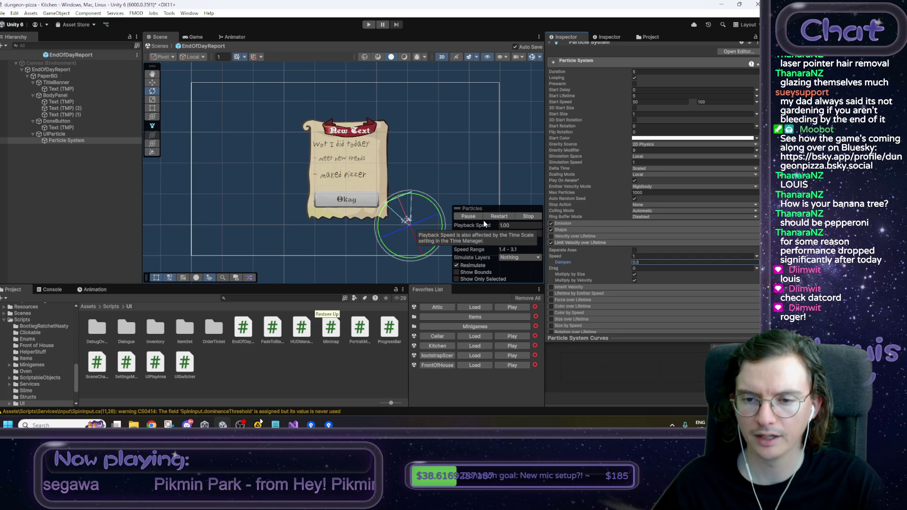
left_click(492, 217)
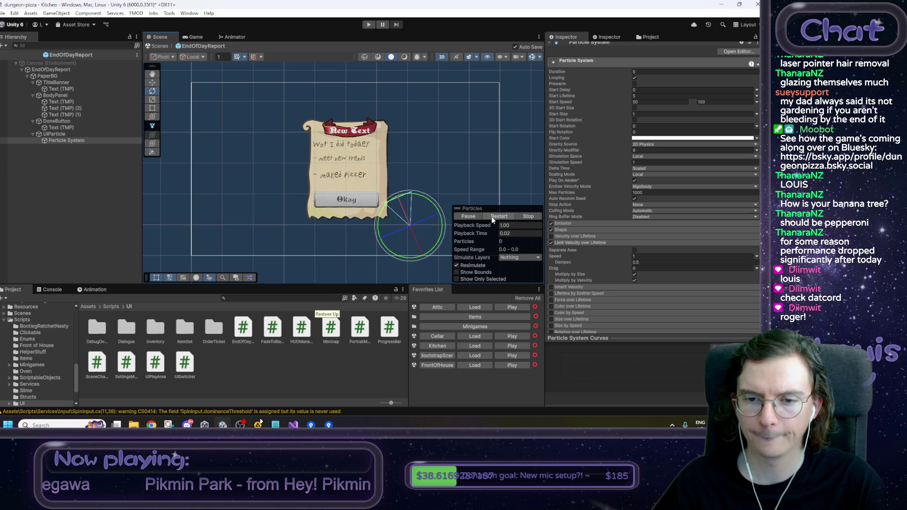
left_click(492, 216)
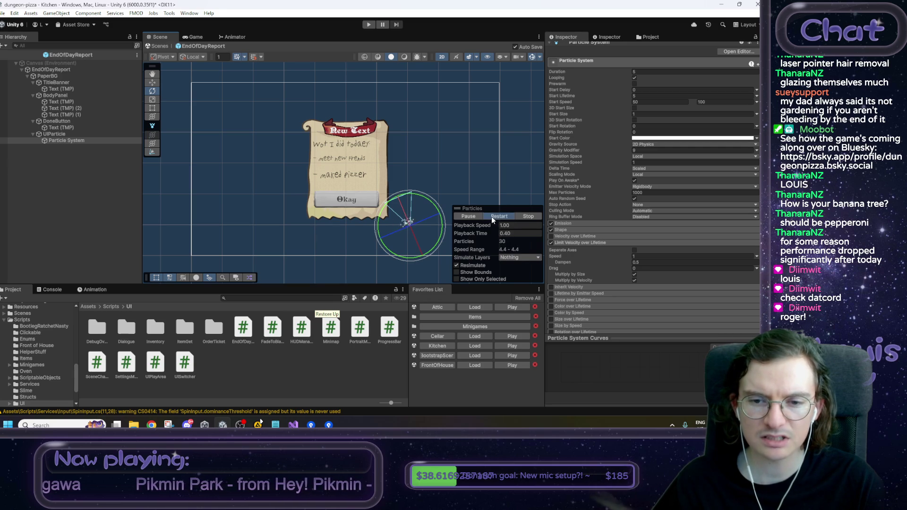
Step: Adjust the velocity speed limit and commit a Dampen of 0.1
left_click(674, 256)
type("8")
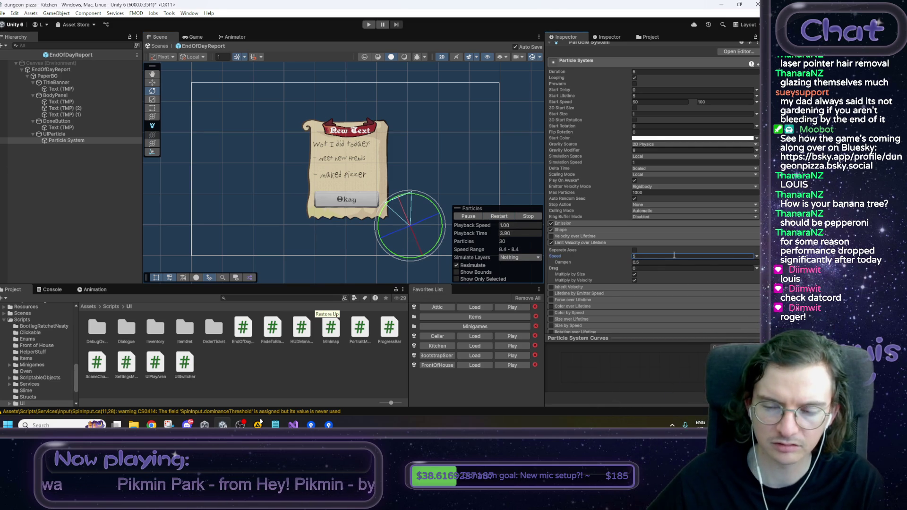
left_click(498, 215)
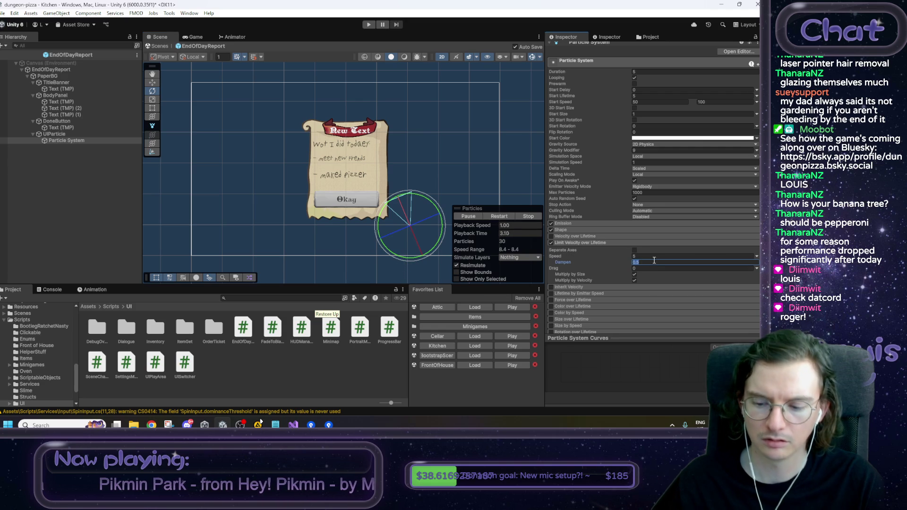
type("0.1")
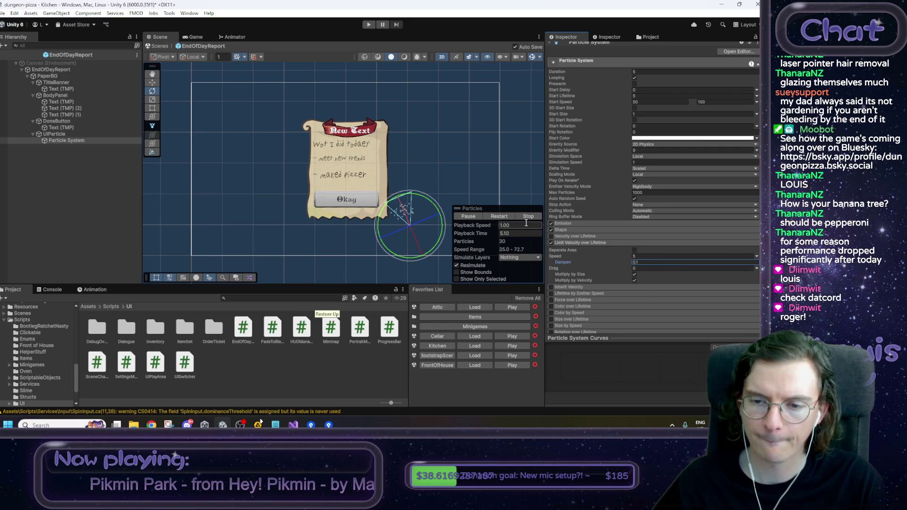
key("Return")
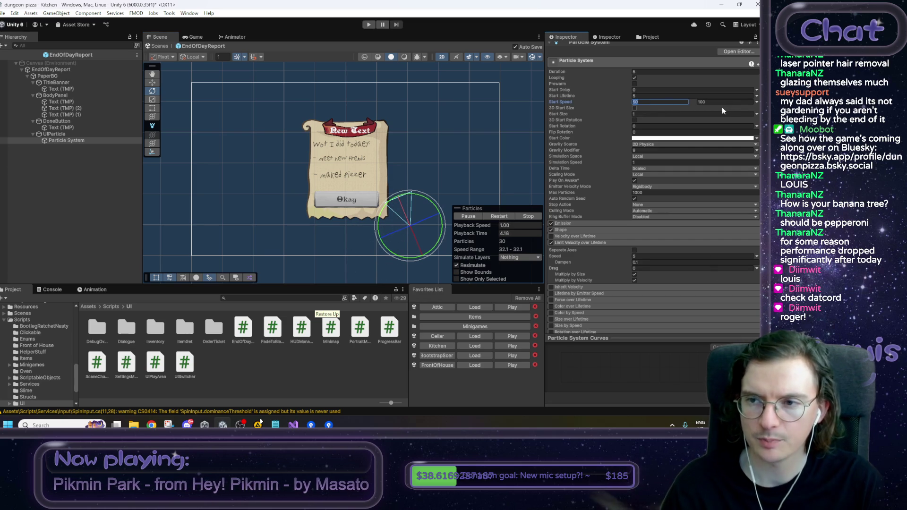
Step: Set the minimum Start Speed to 75 and replay the burst a few times
key("Tab")
type("150")
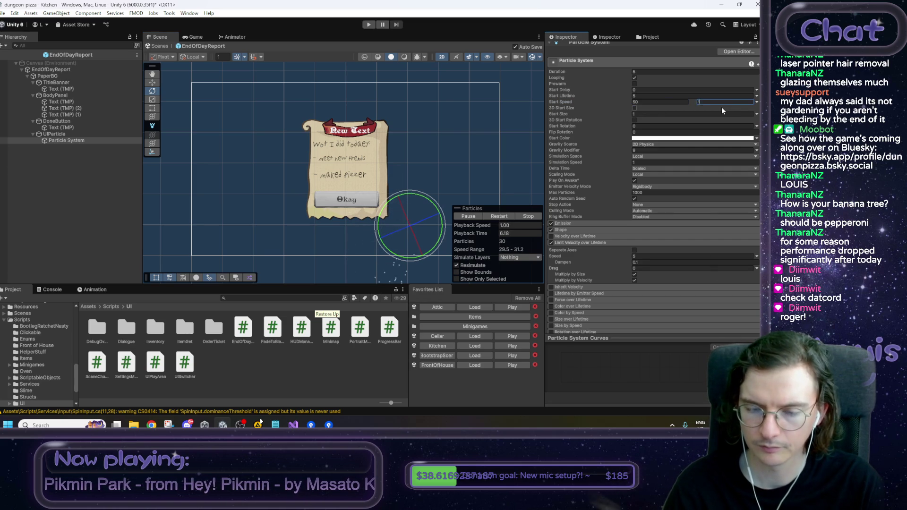
left_click(495, 218)
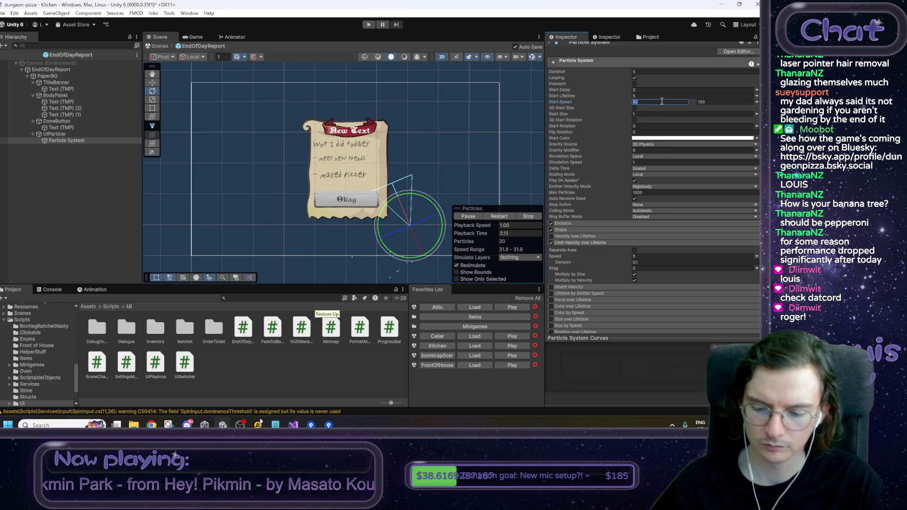
left_click(501, 220)
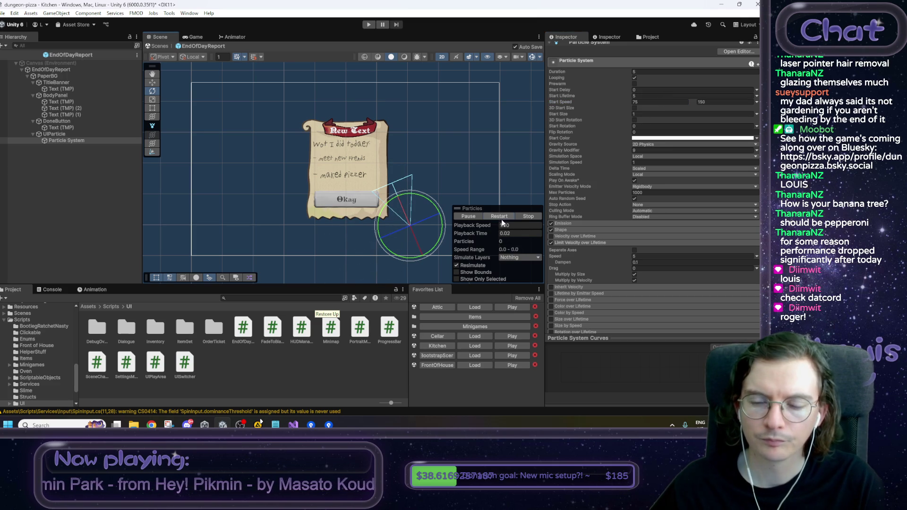
left_click(502, 216)
left_click(502, 215)
Step: Set the maximum Start Speed to 200 and replay the burst repeatedly to compare
left_click(709, 102)
type("200")
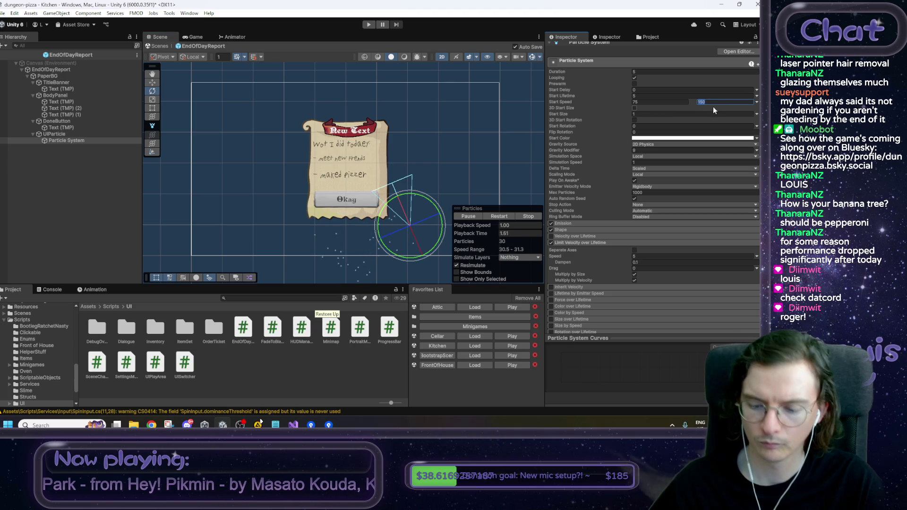
left_click(504, 216)
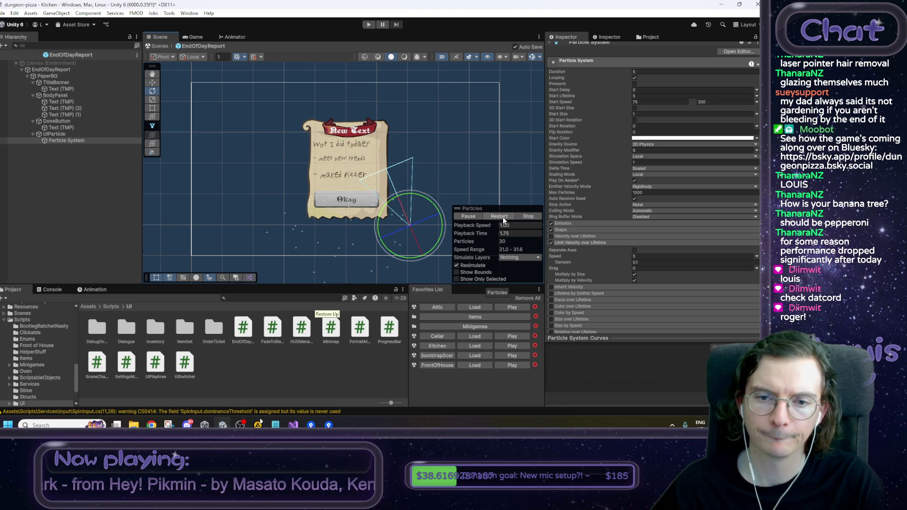
left_click(503, 217)
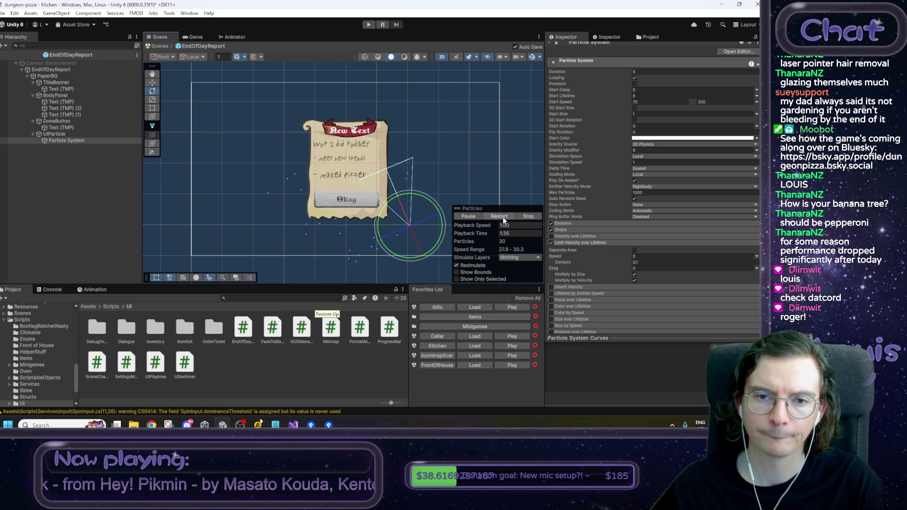
left_click(502, 217)
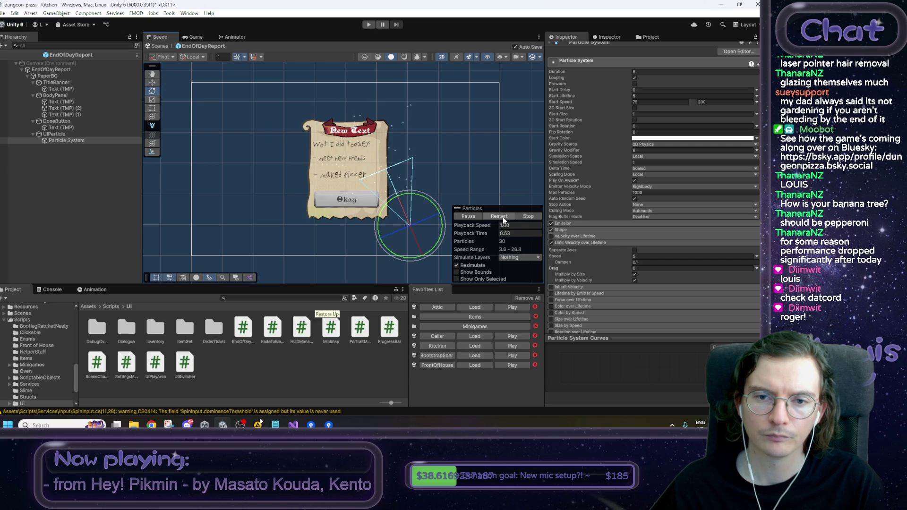
left_click(502, 216)
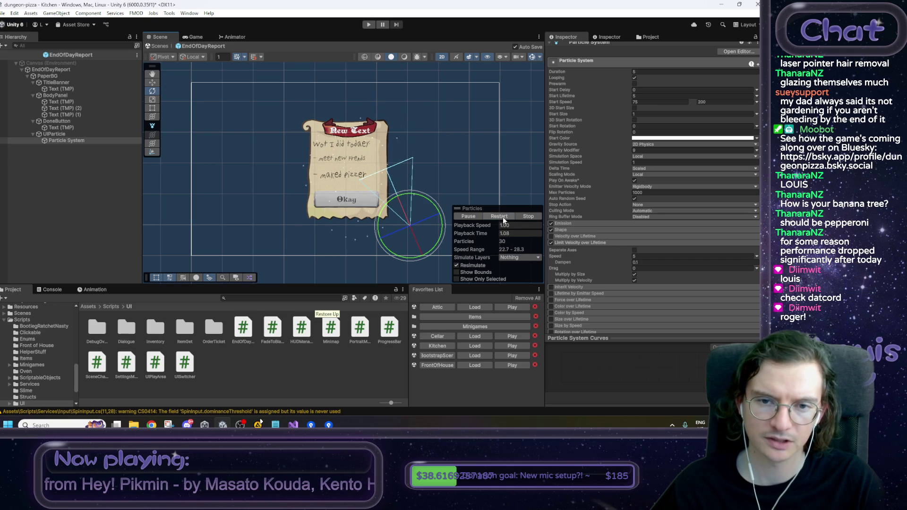
left_click(503, 217)
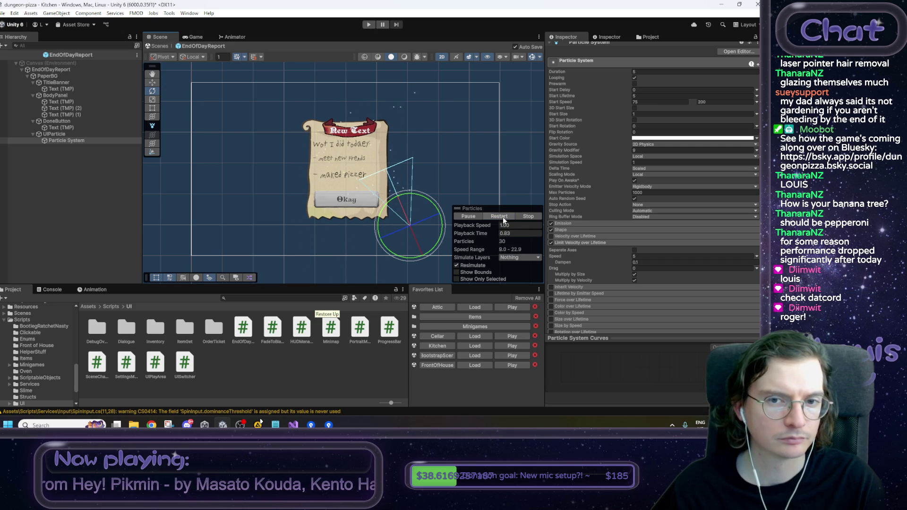
left_click(503, 216)
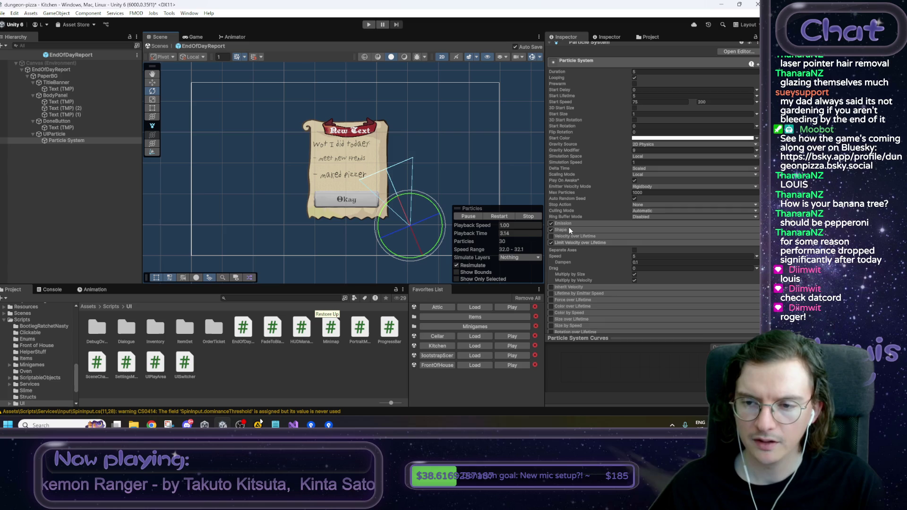
Step: Narrow the Shape module's cone Angle to 12 degrees, previewing the burst
left_click(569, 229)
left_click_drag(556, 245, 389, 246)
left_click(494, 216)
left_click(493, 215)
left_click(650, 243)
type("12.5")
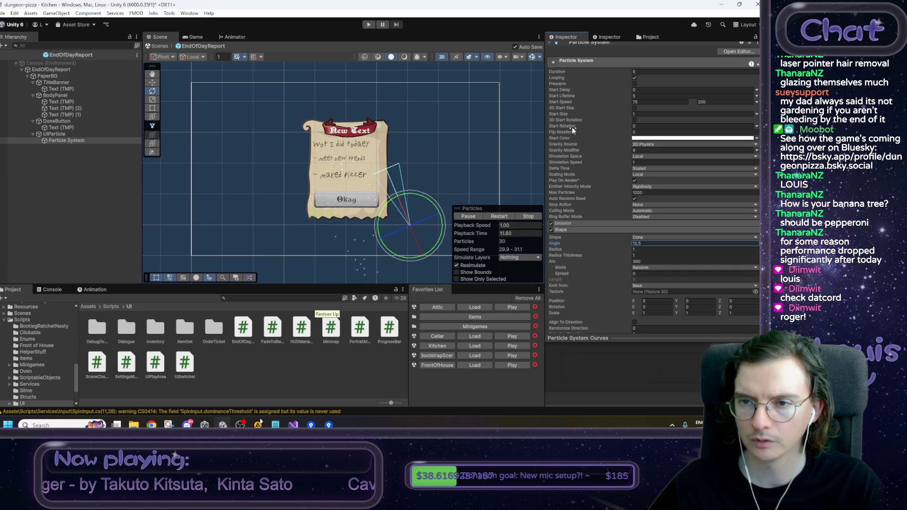
Step: Switch Start Size to Random Between Two Constants and edit its maximum
left_click(756, 115)
left_click(715, 144)
left_click(701, 114)
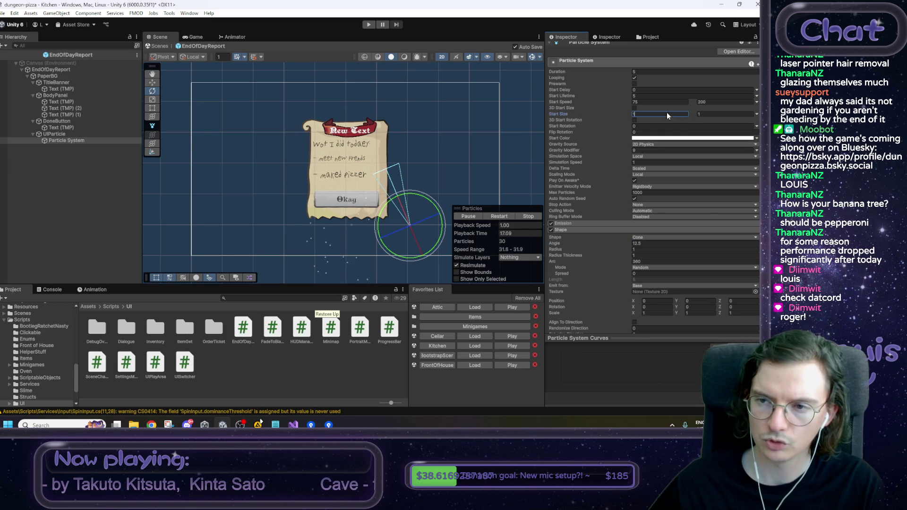
Step: Set the maximum Start Size to 5 and replay the burst twice
key("Tab")
type("5")
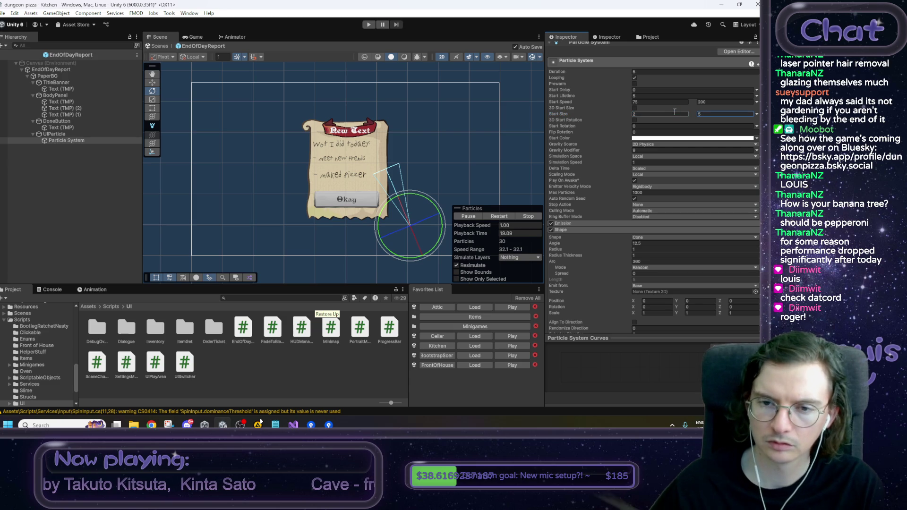
left_click(504, 217)
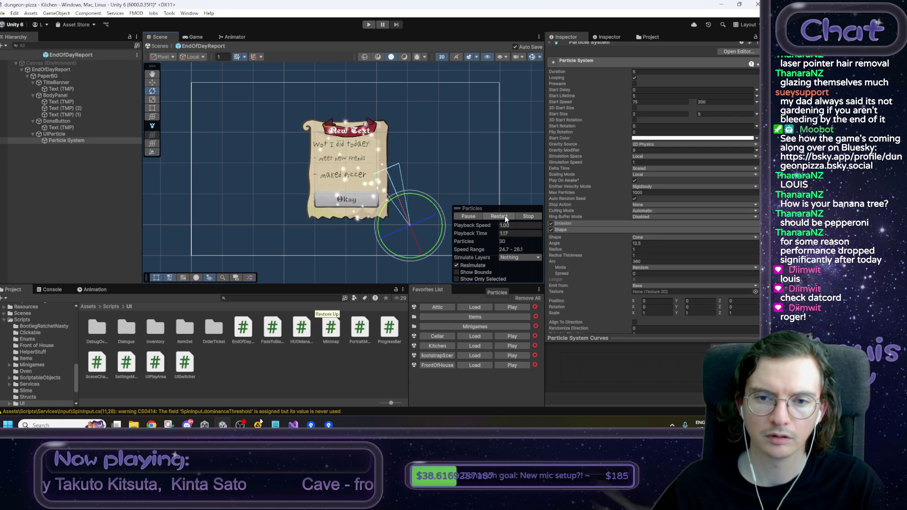
left_click(504, 215)
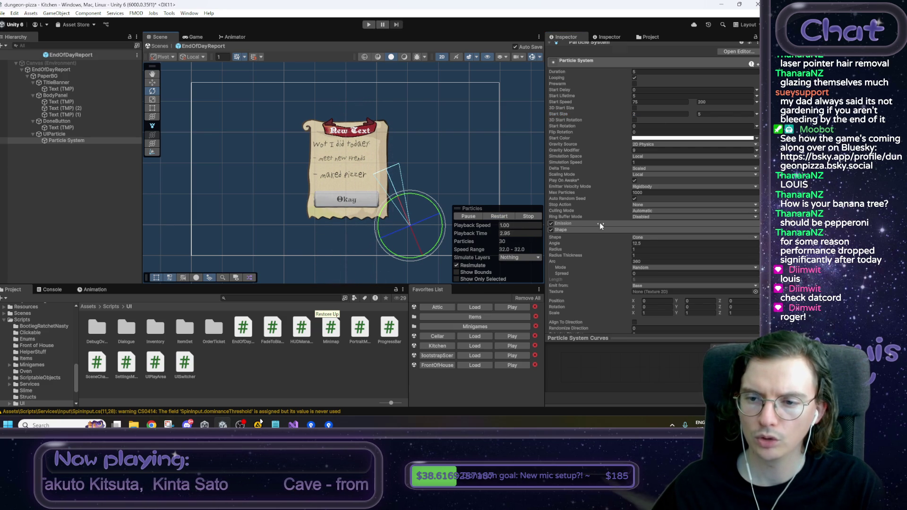
Step: Set the velocity limit's Dampen to 0.05 and Speed to 10, replaying the burst
scroll(600, 222, "down", 10)
left_click(649, 179)
type("0")
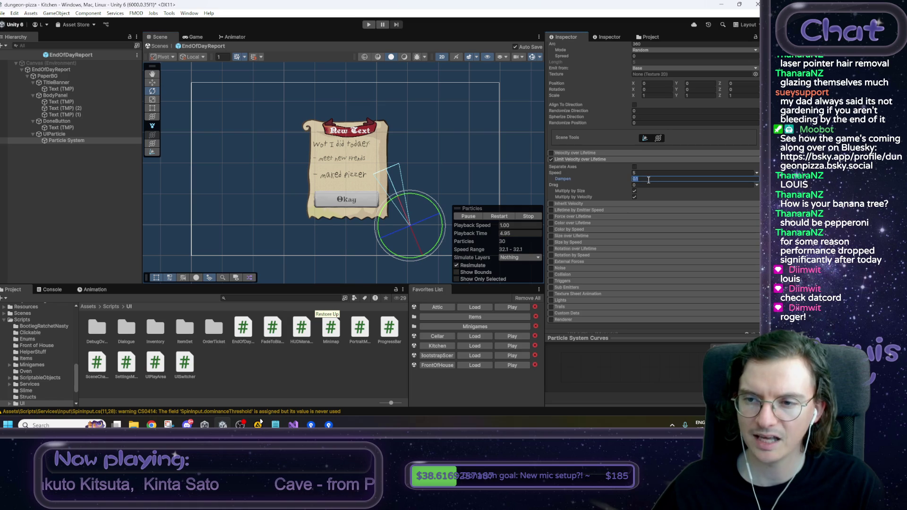
type(".05")
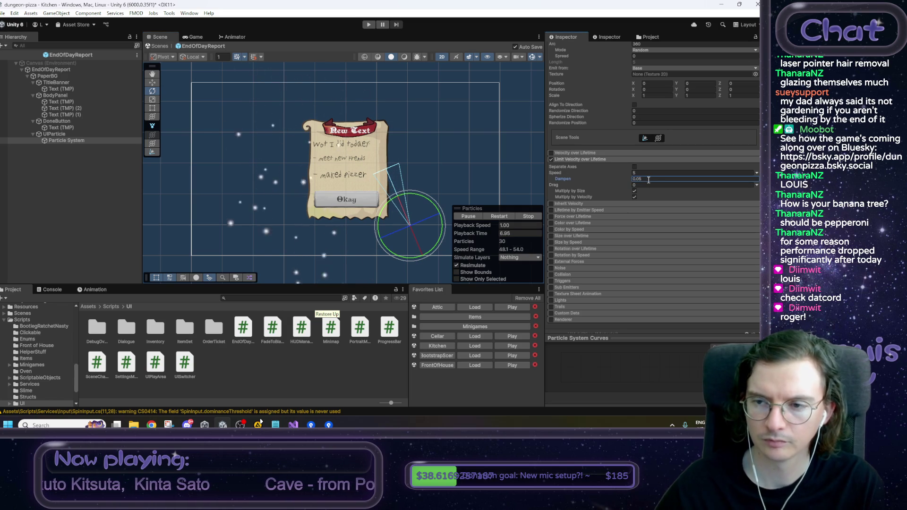
left_click(496, 216)
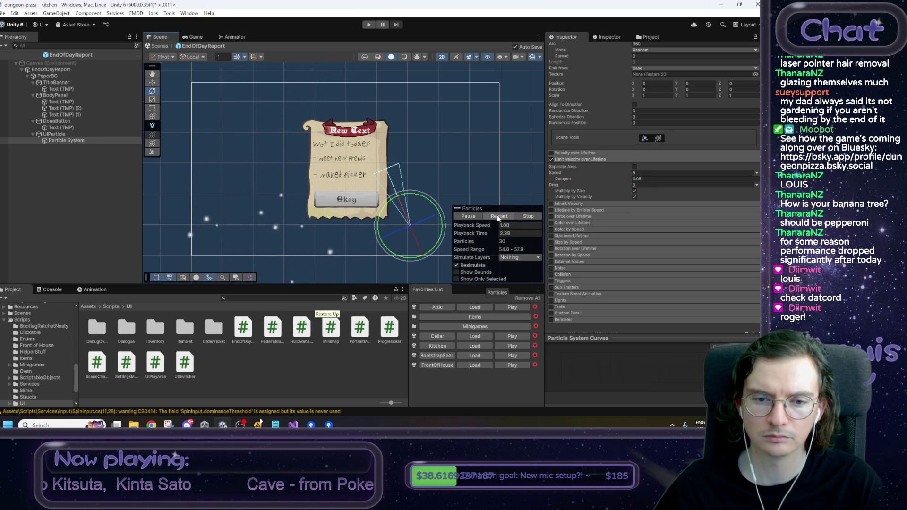
left_click(637, 172)
type("10")
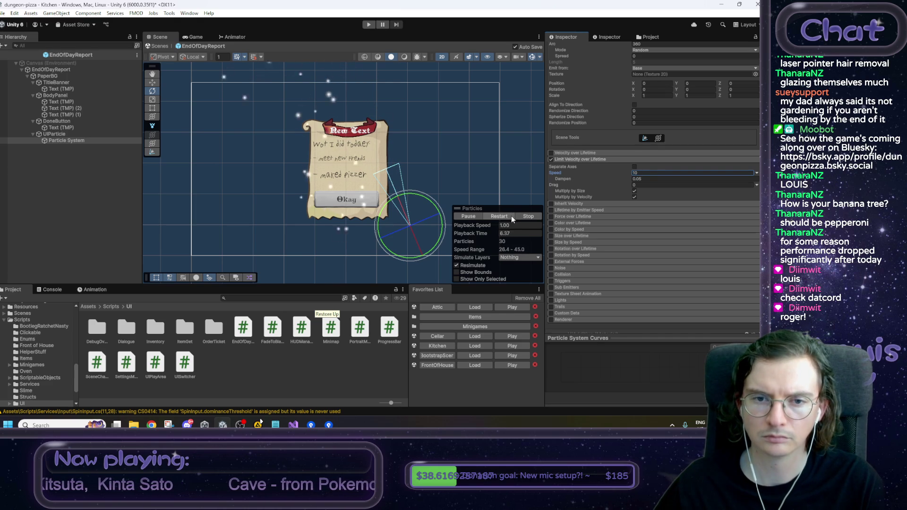
left_click(505, 216)
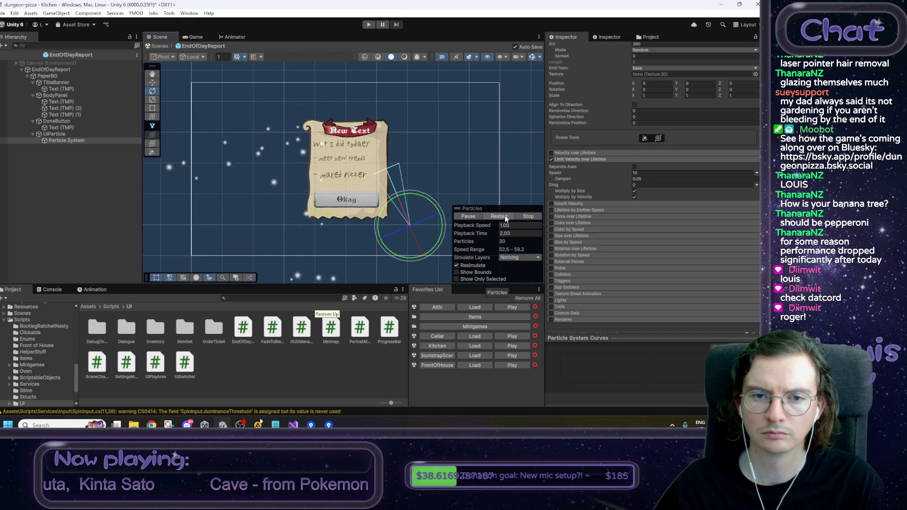
scroll(659, 196, "up", 8)
scroll(662, 196, "up", 5)
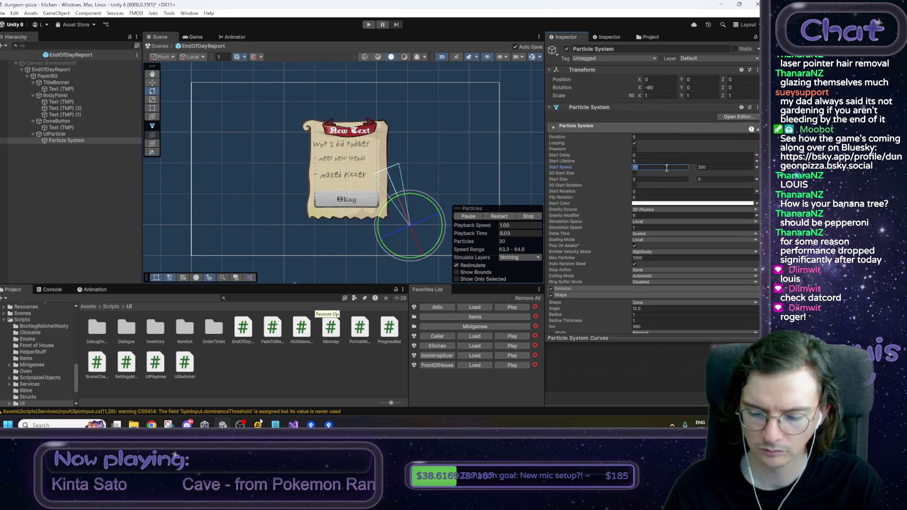
Step: Try Start Speed ranges of 40–125 and a minimum of 80, replaying the burst
type("40")
key("Tab")
type("125")
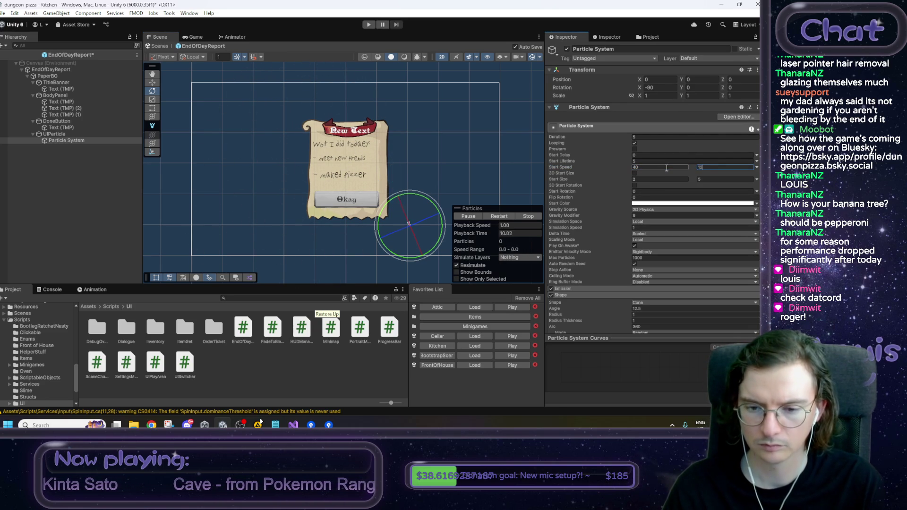
left_click(503, 220)
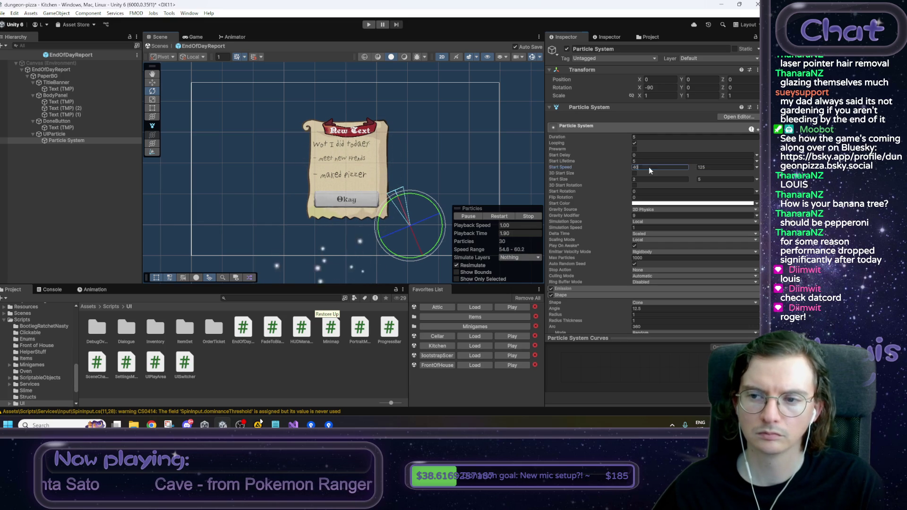
left_click(642, 167)
type("80")
left_click(506, 215)
left_click(676, 168)
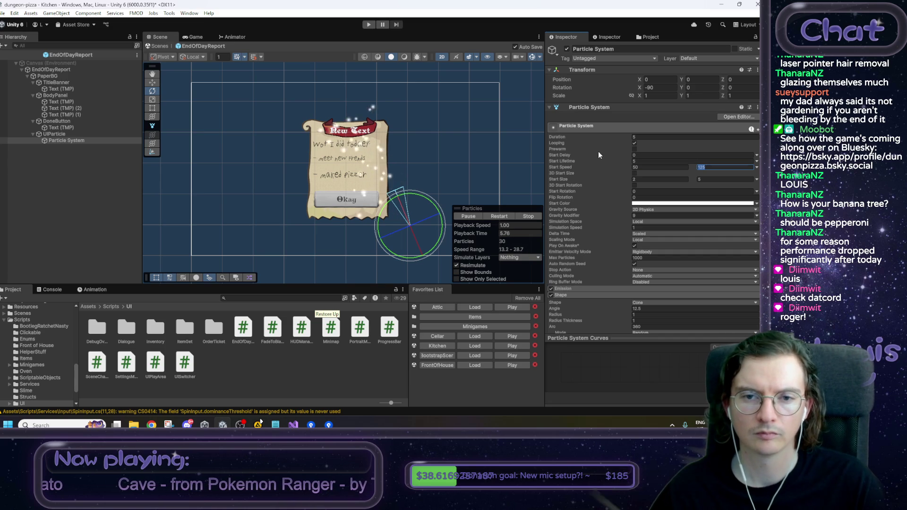
left_click(506, 217)
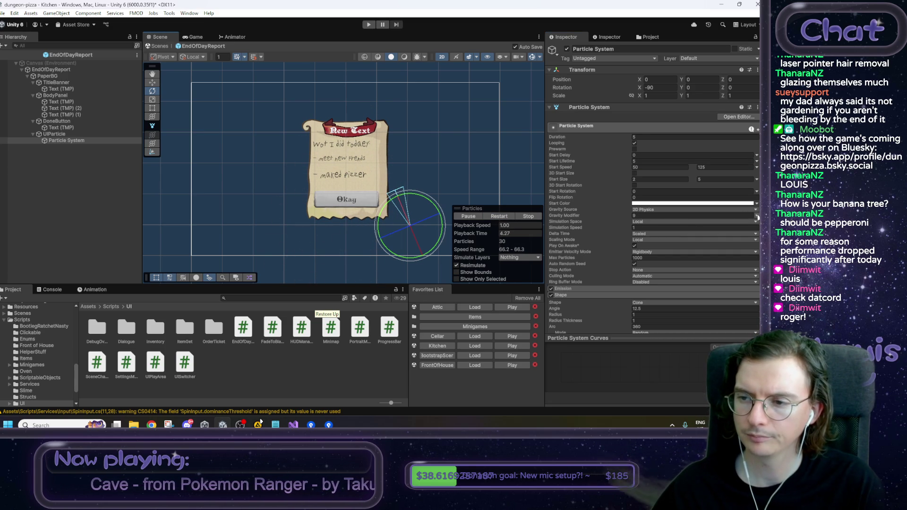
Step: Make Gravity Modifier Random Between Two Constants with a lower value of 12
left_click(757, 215)
left_click(731, 241)
left_click(674, 216)
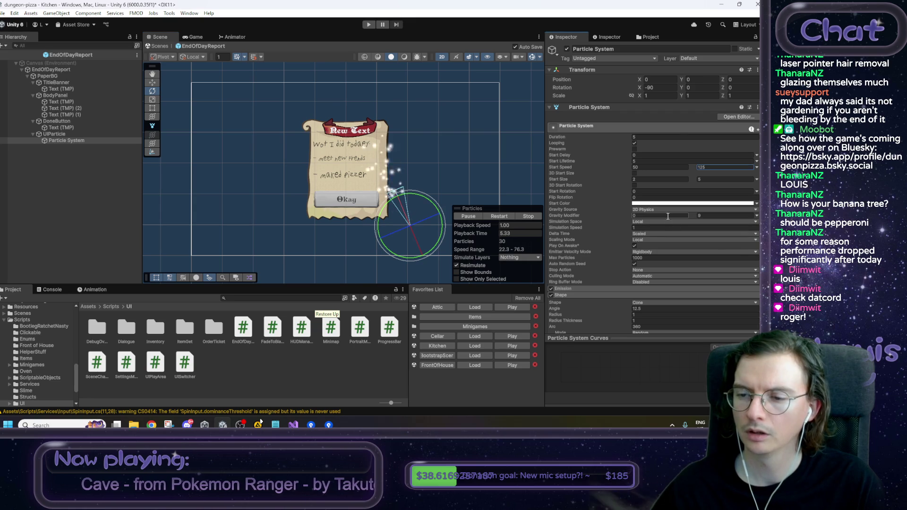
type("12")
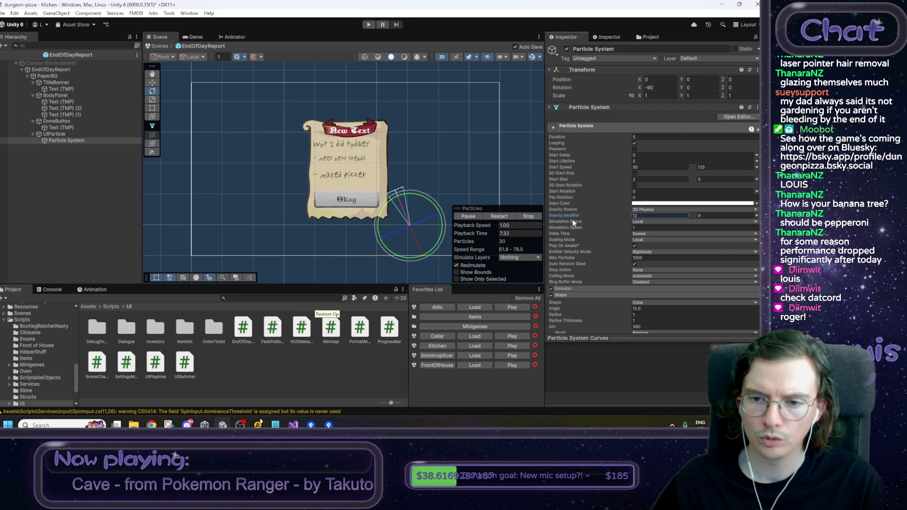
left_click(497, 216)
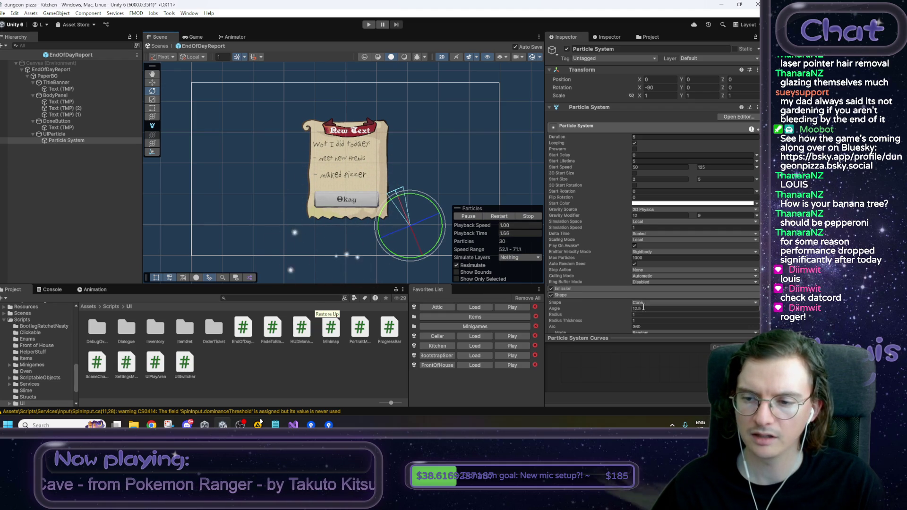
Step: Widen the emission cone Angle to 25° and replay the burst several times
left_click(613, 310)
left_click_drag(639, 311, 653, 308)
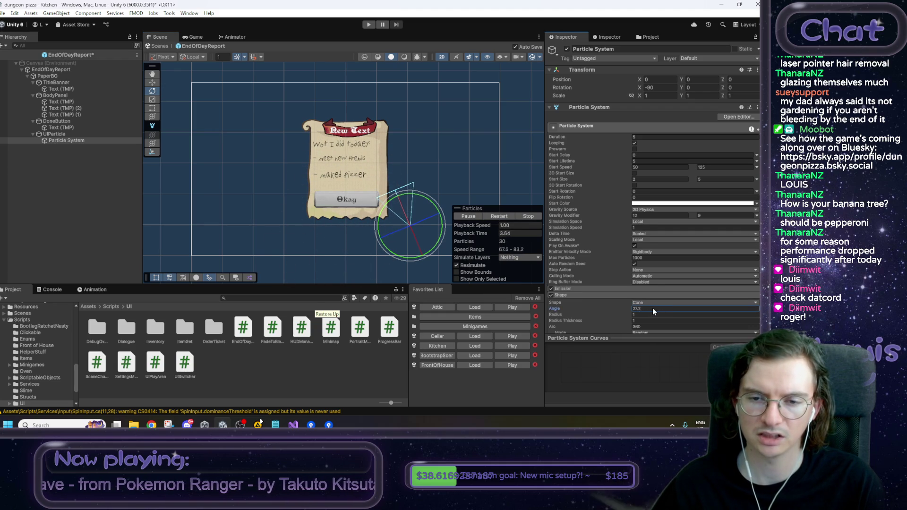
type("25")
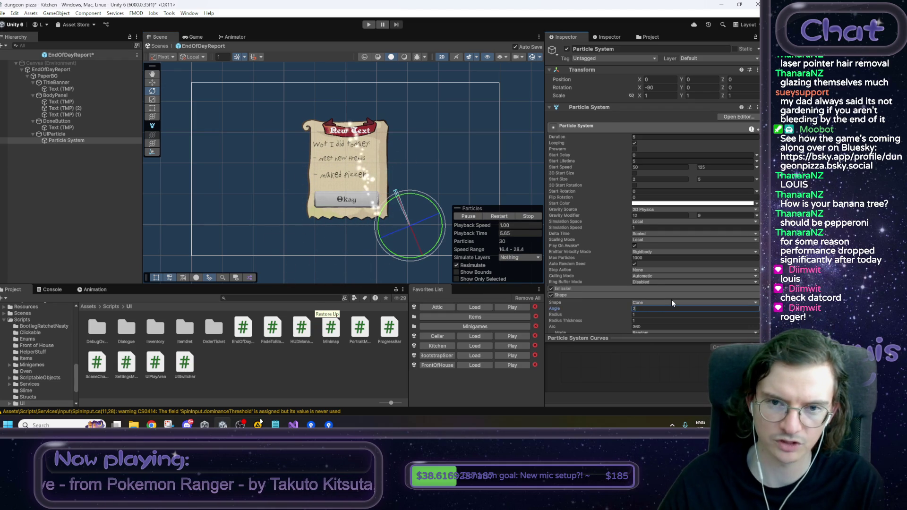
left_click(497, 218)
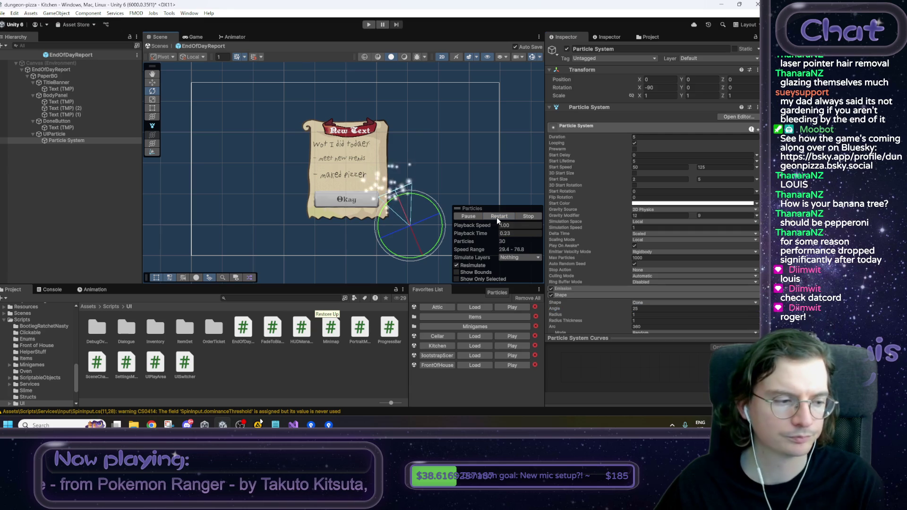
left_click(494, 216)
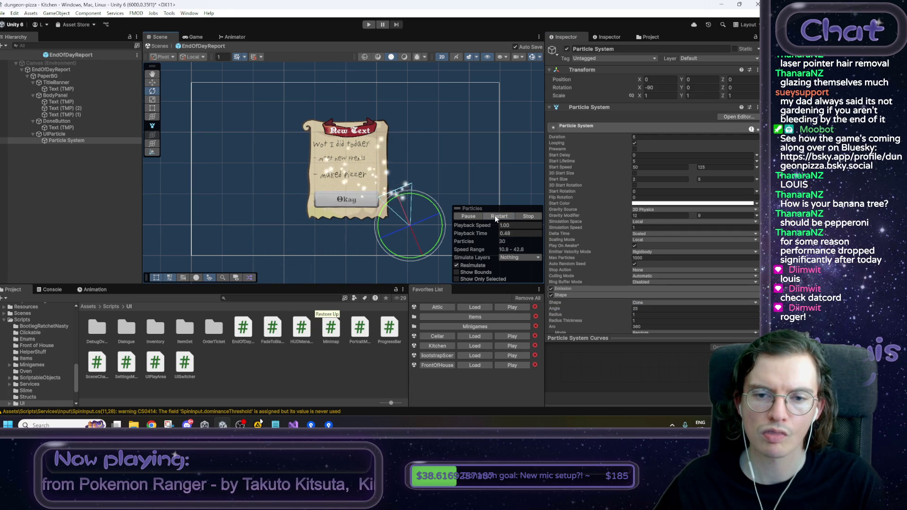
left_click(495, 215)
Step: Commit a Start Speed of 75, replay the burst, and turn the emitter
left_click(652, 167)
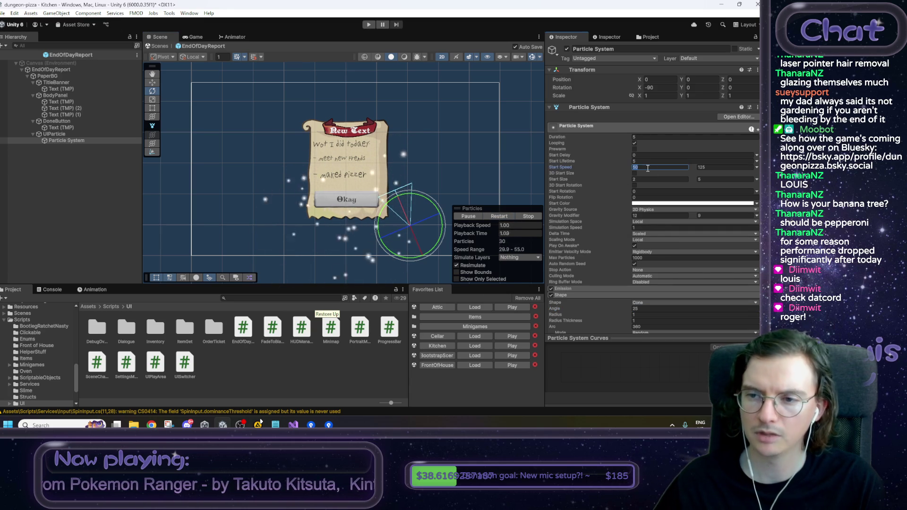
type("75")
left_click(500, 218)
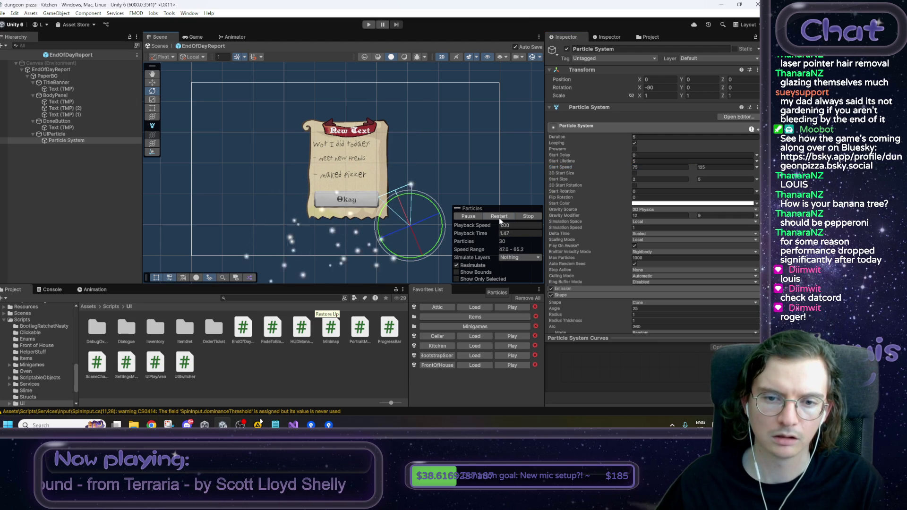
left_click(499, 218)
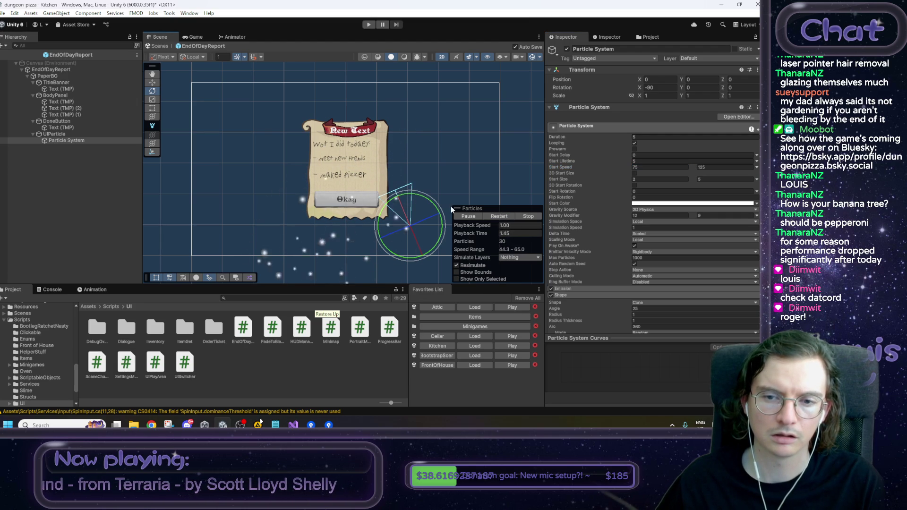
left_click_drag(432, 207, 439, 206)
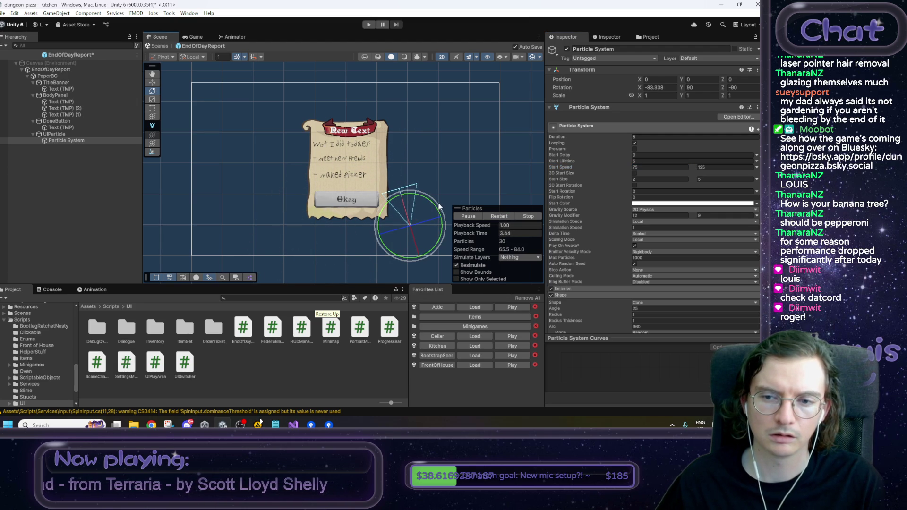
Step: Undo the emitter rotation and set the cone Angle to 20
left_click(503, 216)
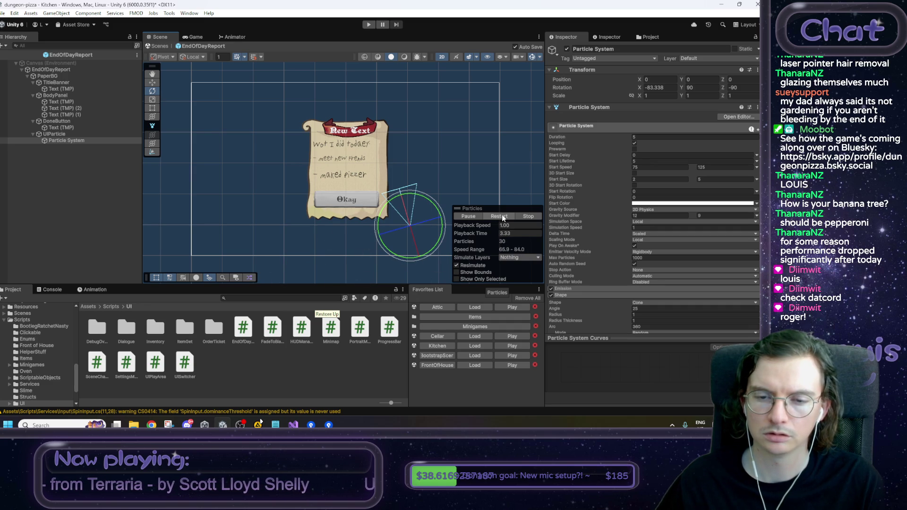
key("ctrl+z")
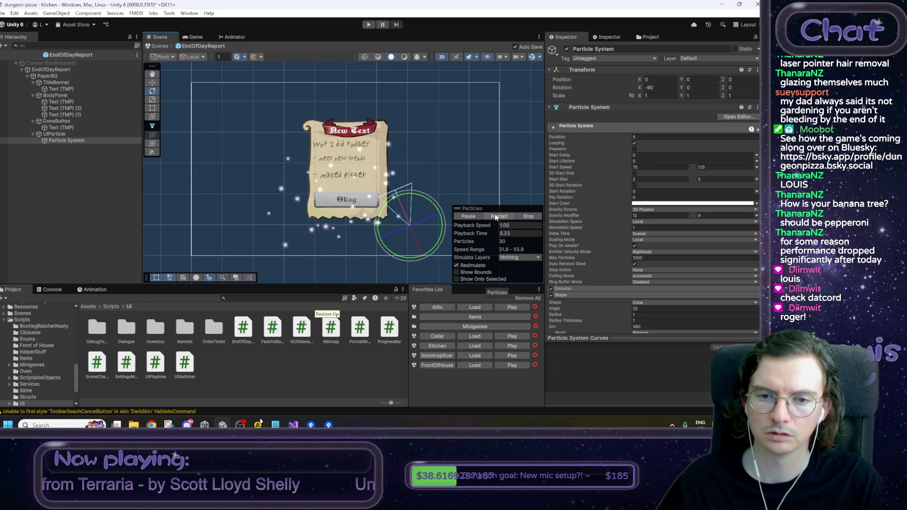
left_click(648, 309)
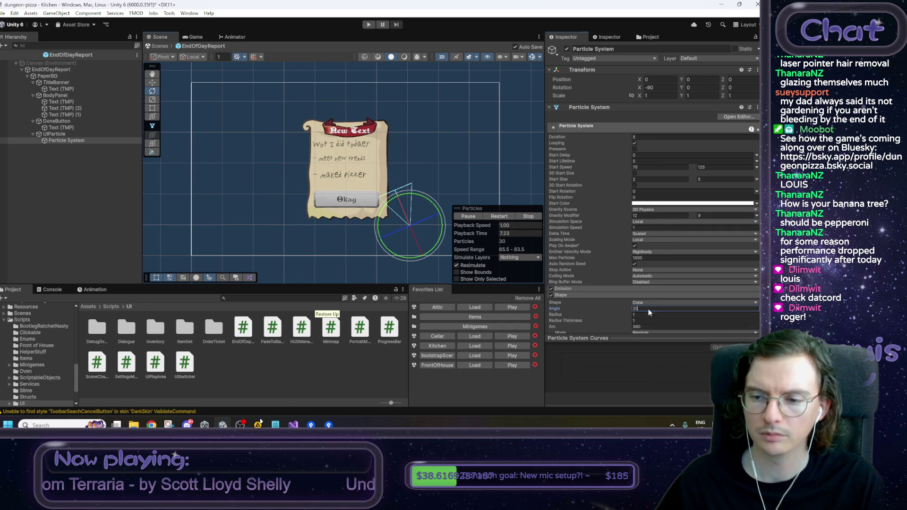
type("20")
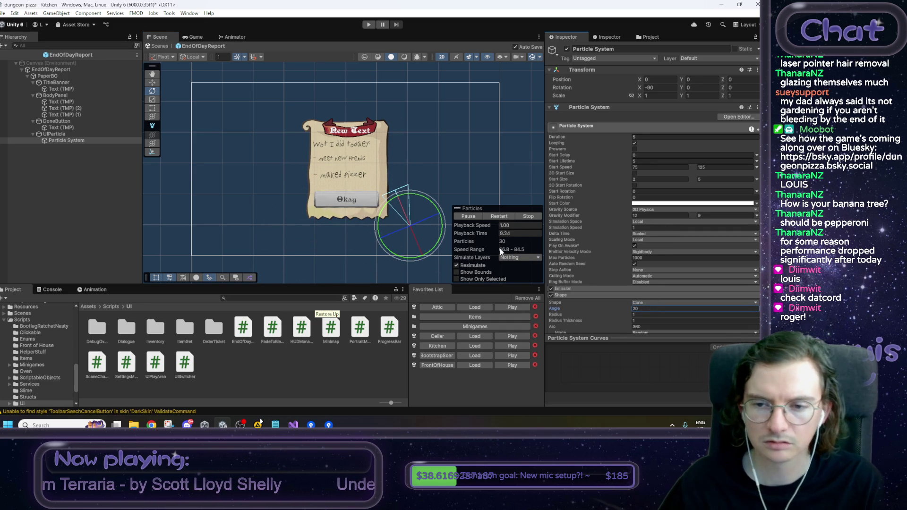
Step: Test a re-aimed emitter over several replays, then undo the rotation
left_click_drag(438, 207, 433, 200)
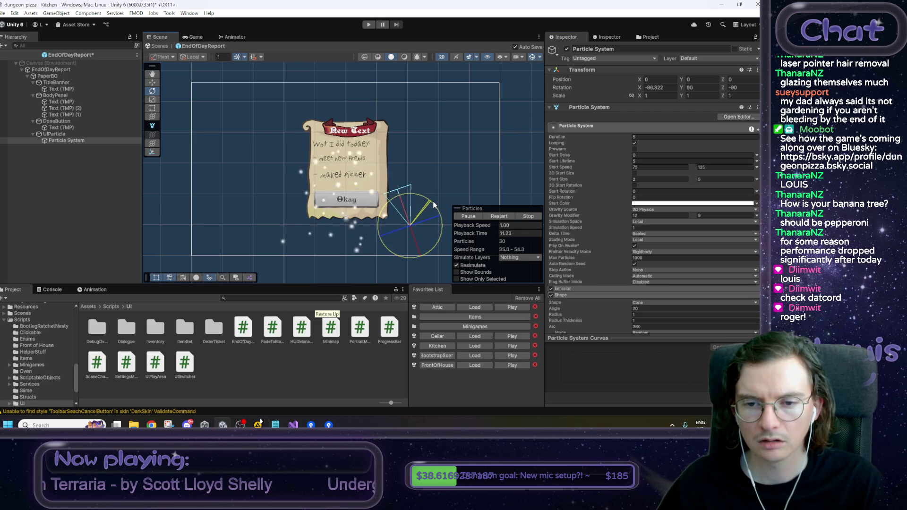
left_click(503, 216)
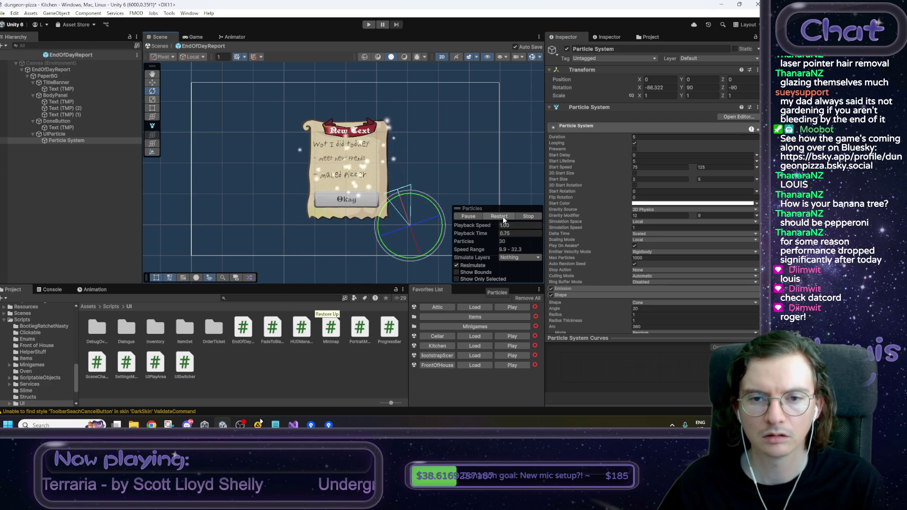
left_click(503, 216)
left_click(503, 217)
left_click(503, 216)
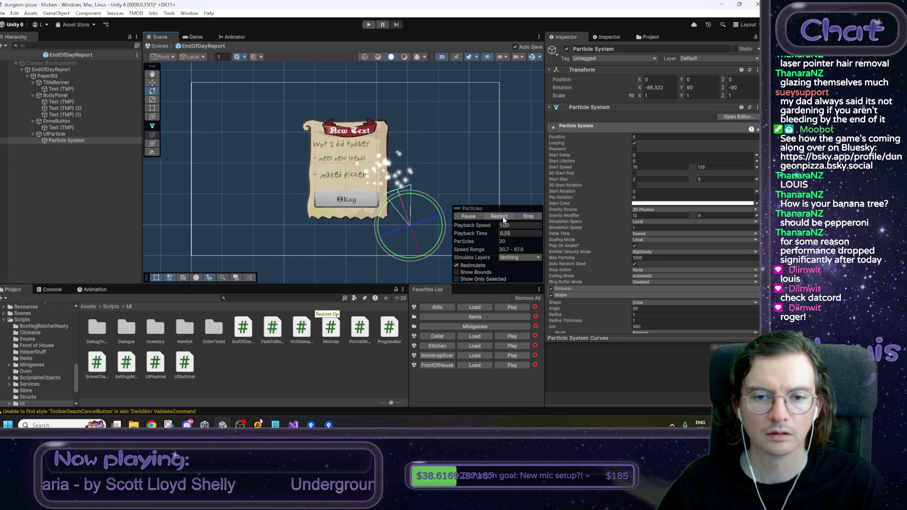
left_click(503, 217)
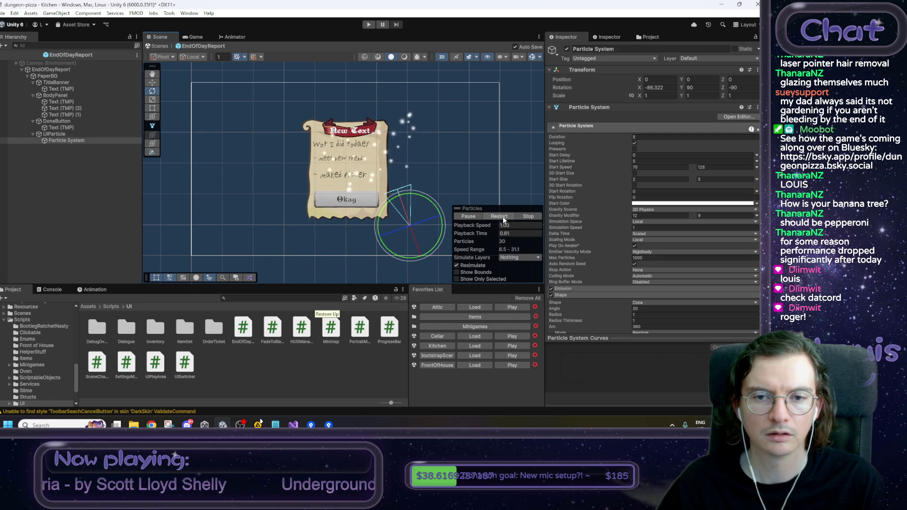
key("ctrl+z")
key("w")
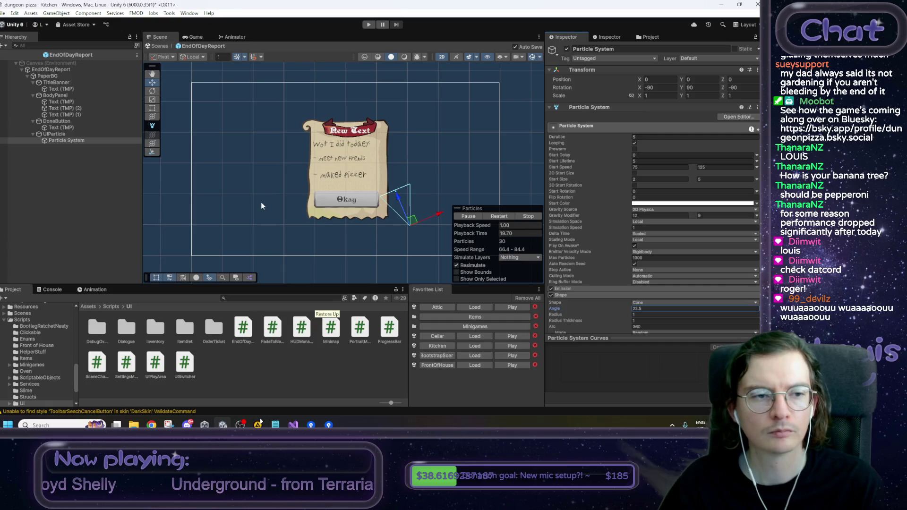
left_click(510, 216)
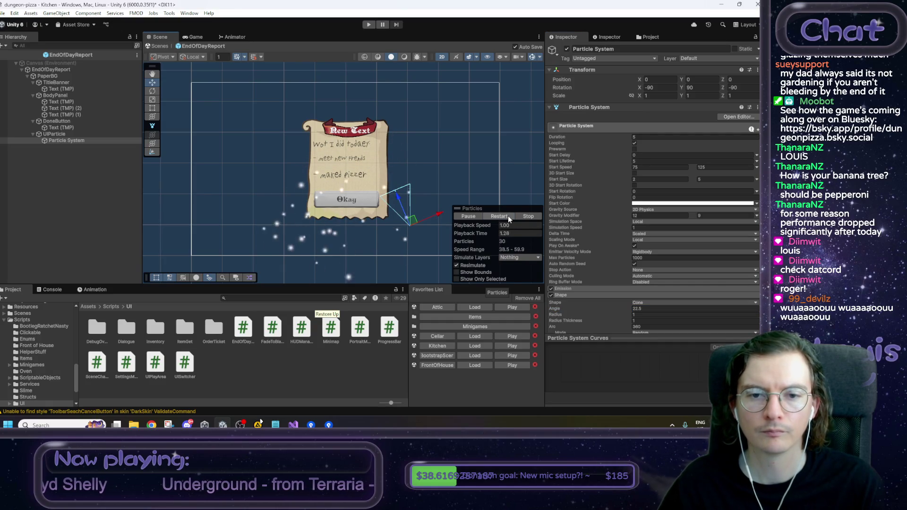
Step: Set the maximum Start Speed to 150 and replay the burst several times
left_click(727, 167)
type("150")
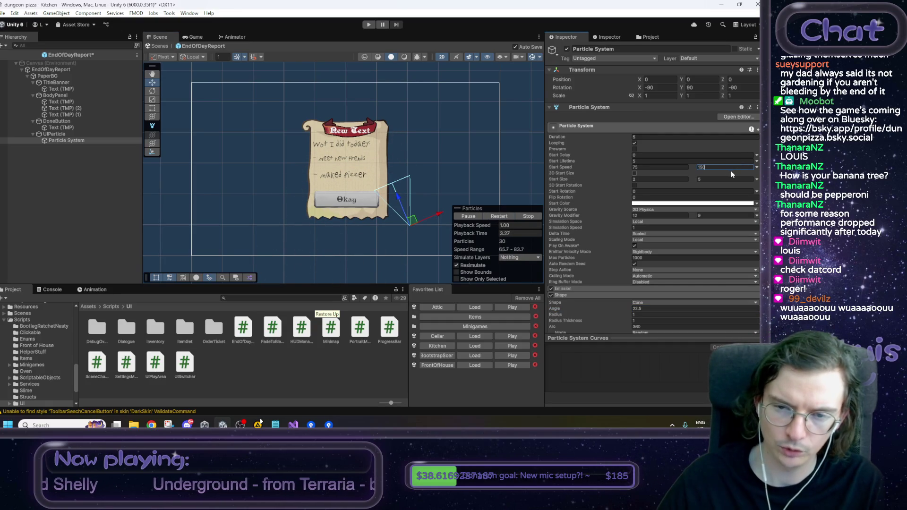
left_click(499, 216)
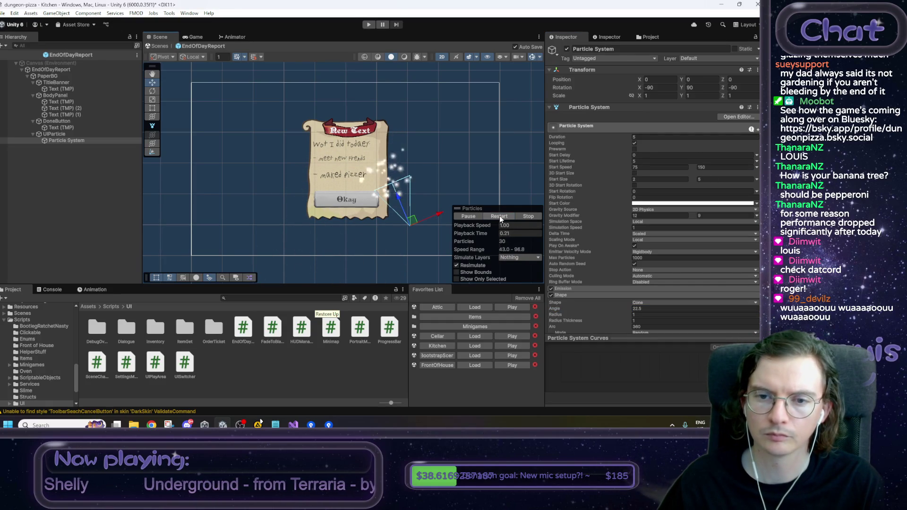
left_click(499, 217)
left_click(499, 217)
left_click(499, 216)
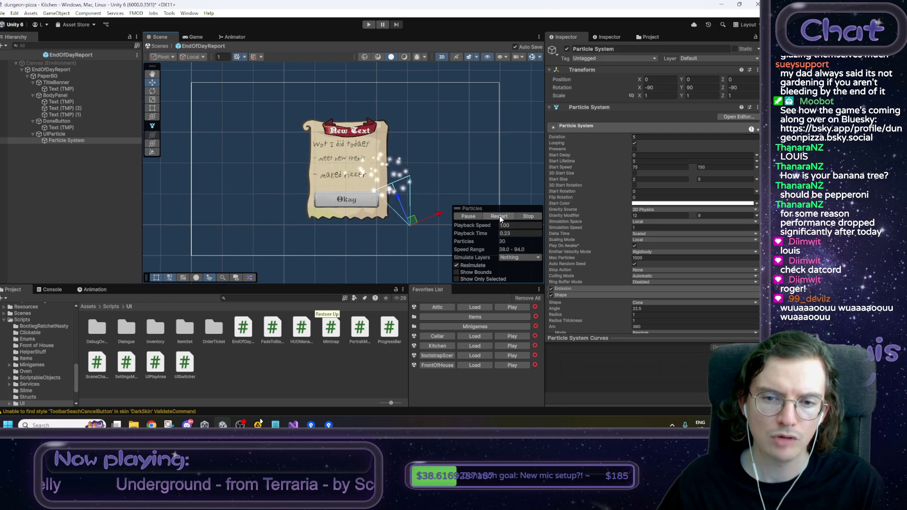
left_click(659, 203)
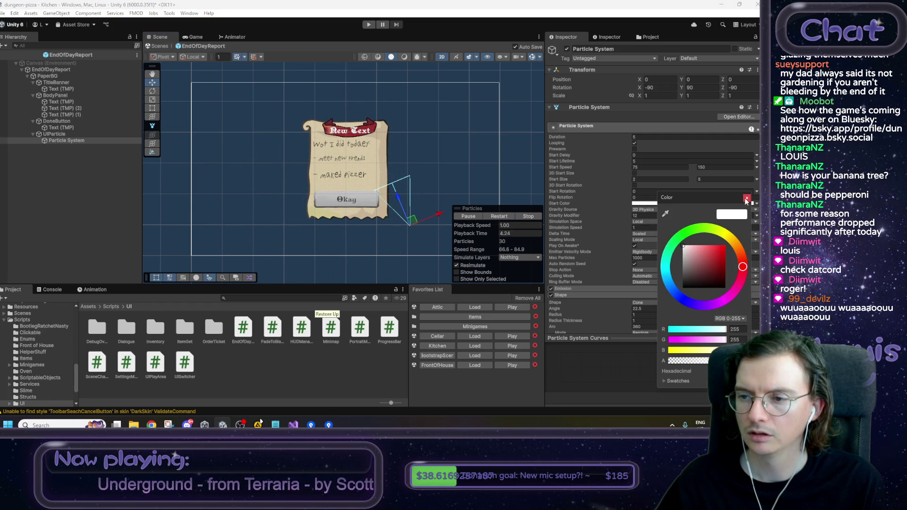
Step: Close the Start Color picker unchanged and duplicate the Particle System with Ctrl+D
left_click(757, 205)
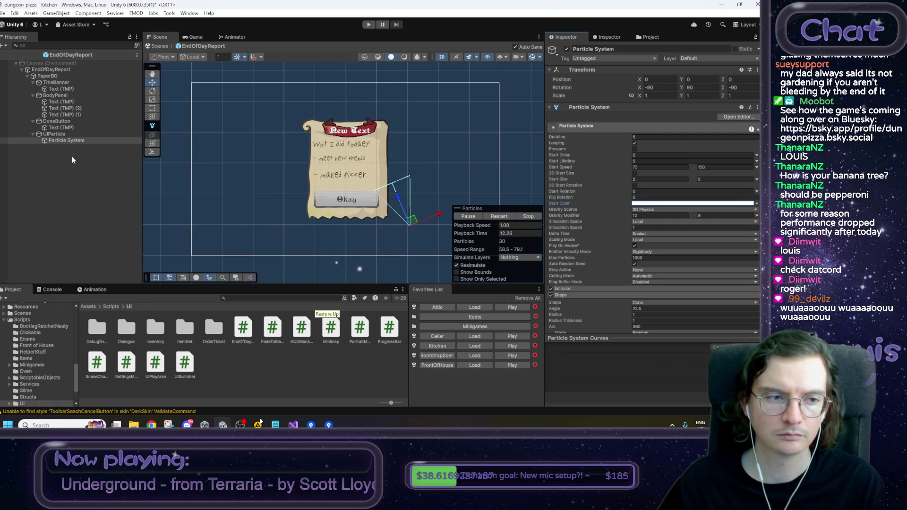
left_click(61, 134)
left_click(65, 142)
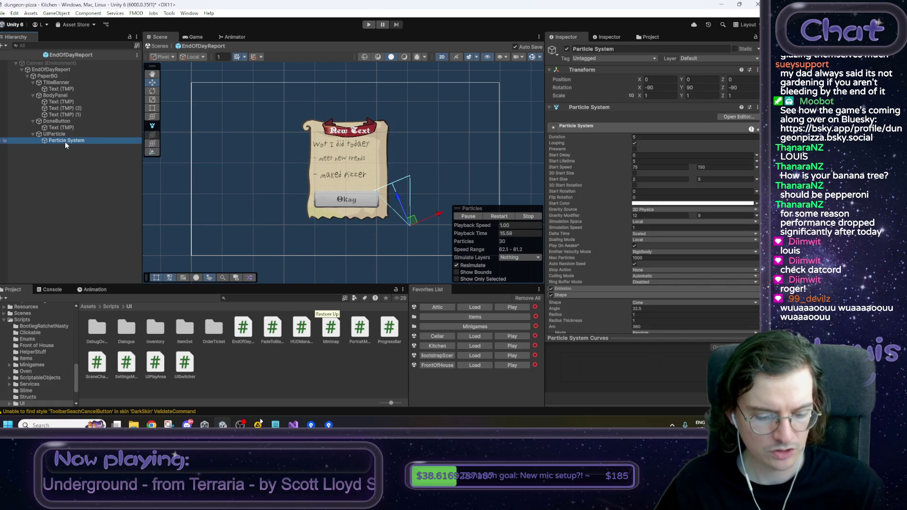
key("ctrl+d")
left_click(61, 135)
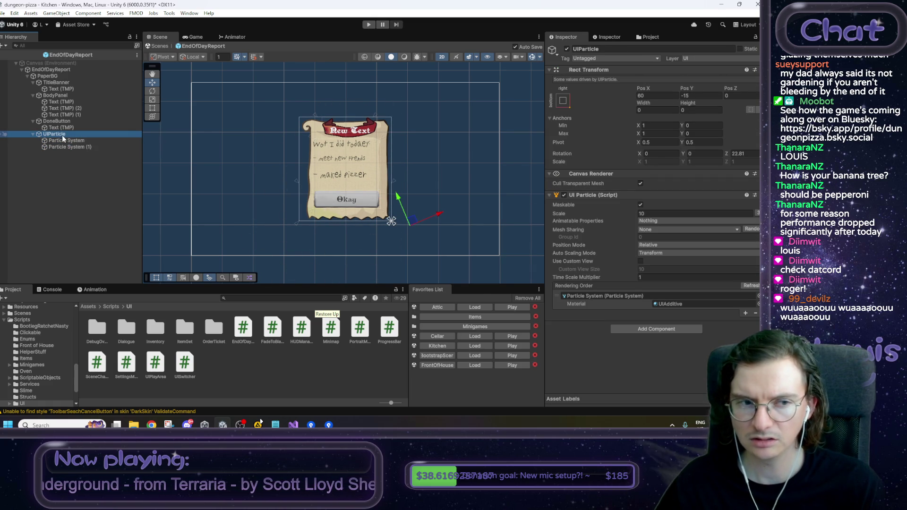
Step: Undo the particle system copy and duplicate the whole UIParticle object instead
key("ctrl+z")
key("ctrl+z")
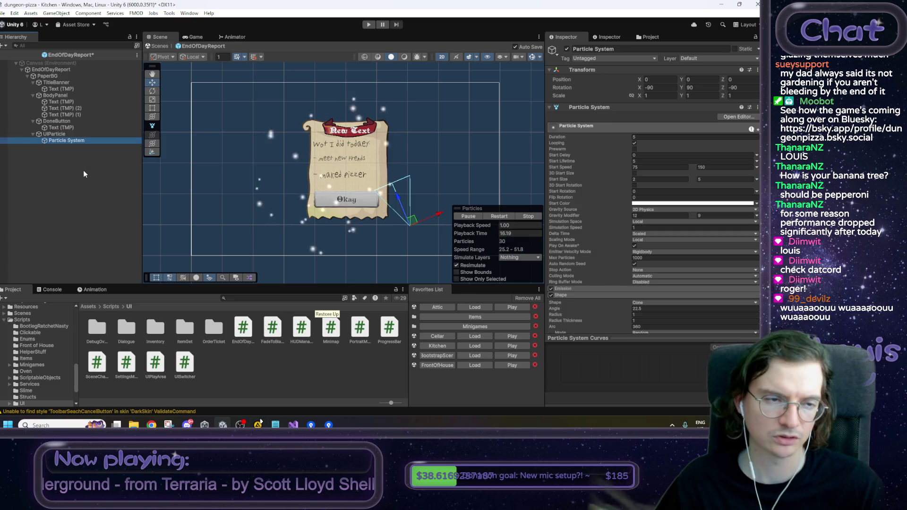
left_click(59, 135)
key("ctrl+d")
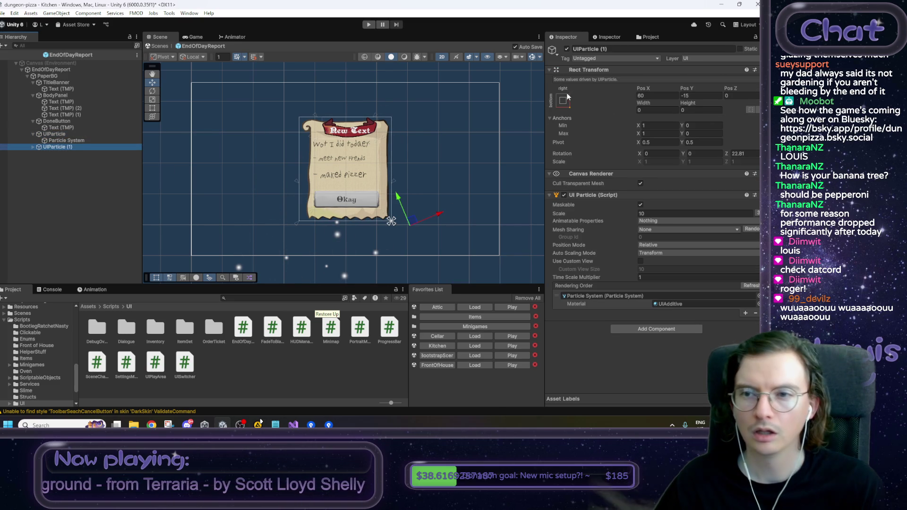
Step: Anchor UIParticle (1) to the left and set its Pos X to -60
left_click(565, 101)
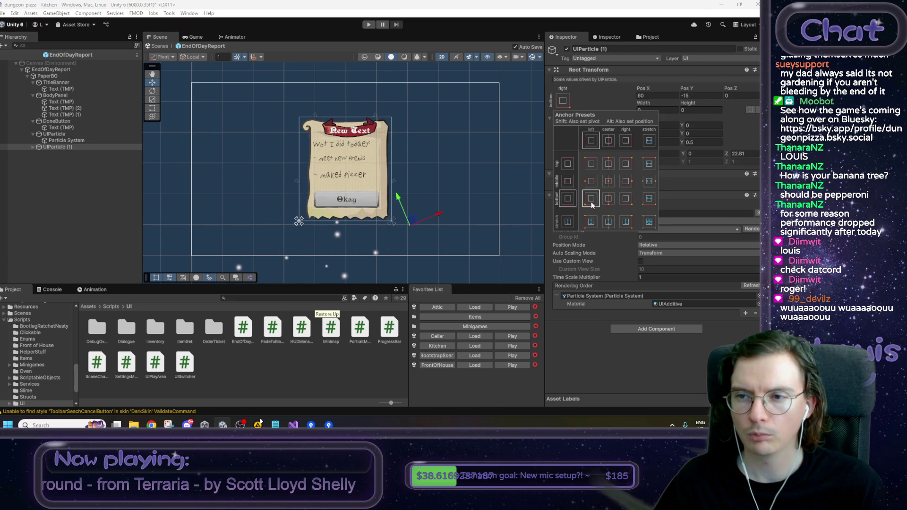
left_click(691, 96)
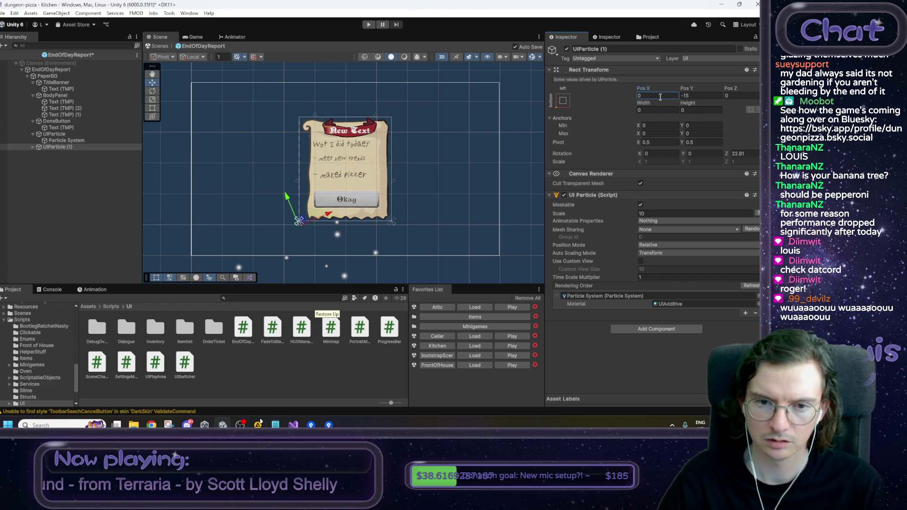
type("60")
left_click(75, 146)
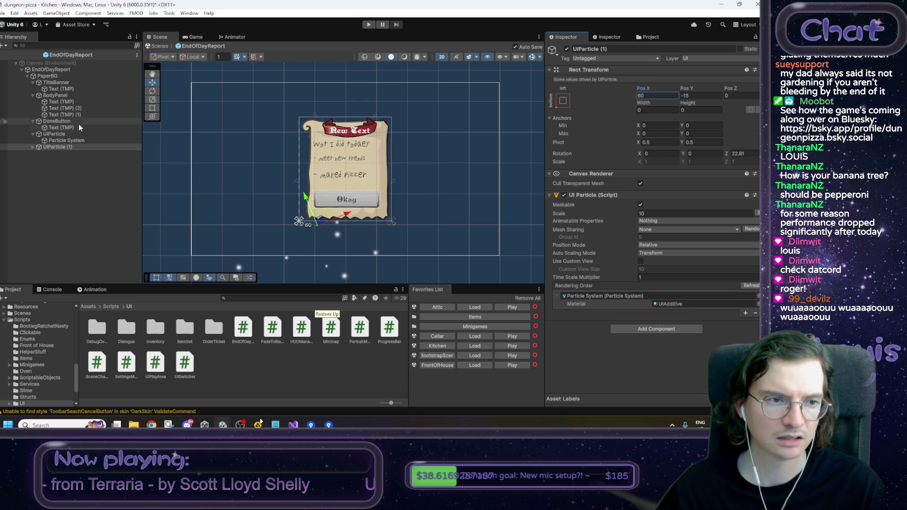
left_click(66, 146)
left_click(663, 95)
type("-60")
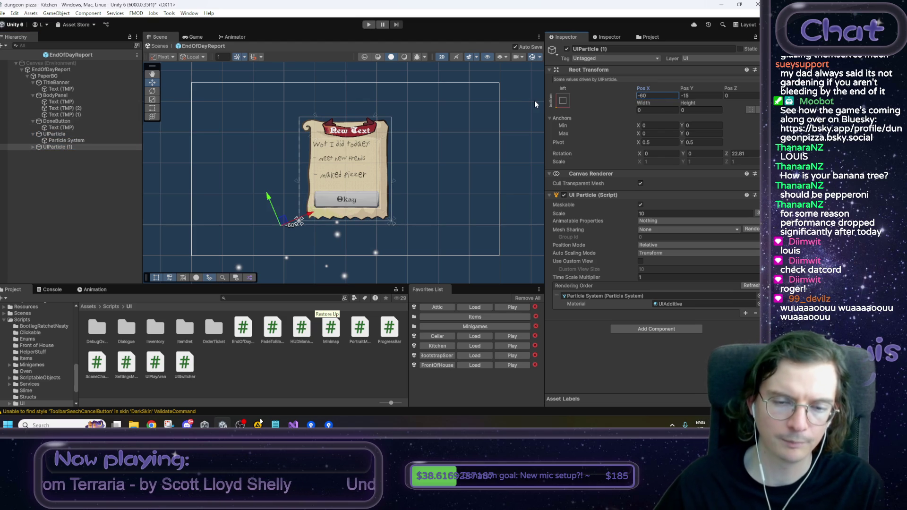
left_click(32, 147)
left_click(56, 154)
Step: Set the second UIParticle emitter's Rect Transform Z rotation to -22.5
left_click(61, 141, "ctrl")
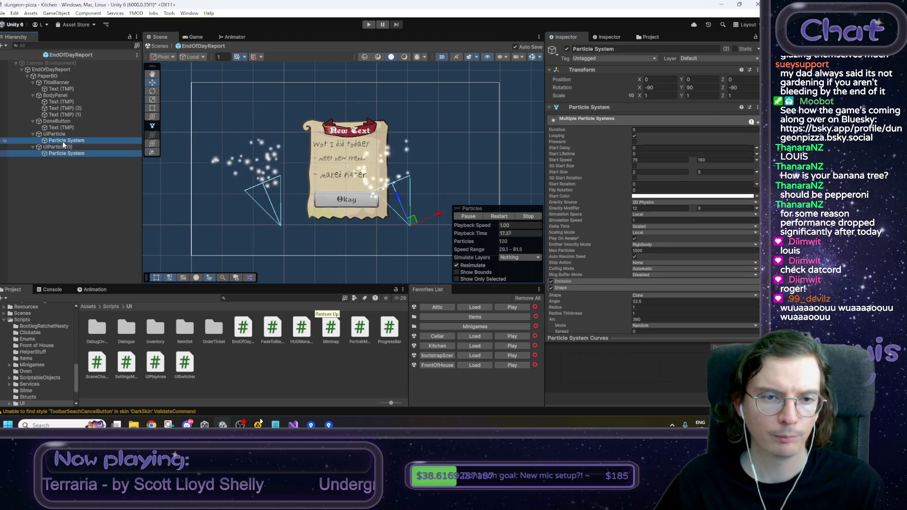
left_click(63, 154)
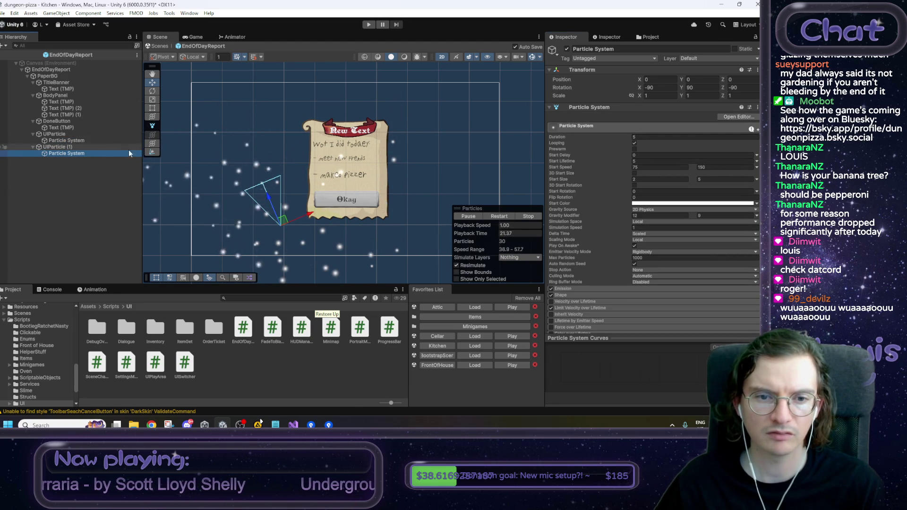
left_click(82, 147)
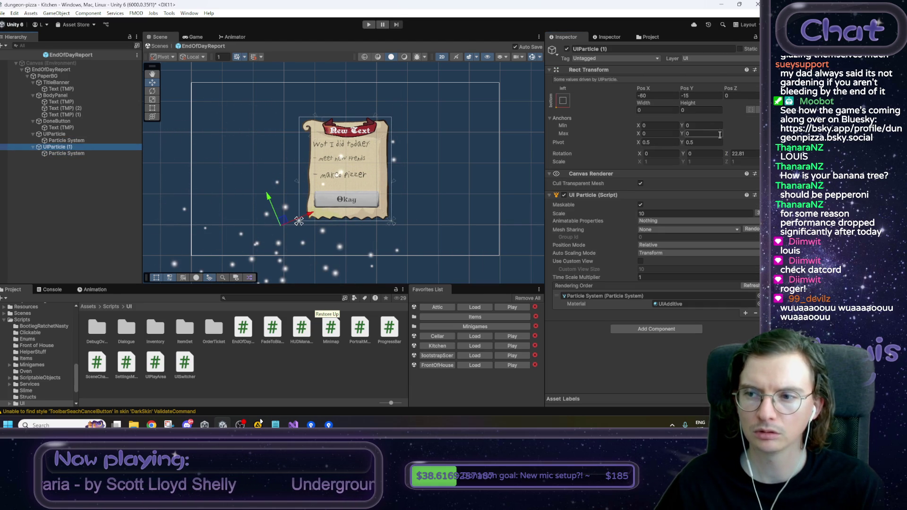
left_click(745, 154)
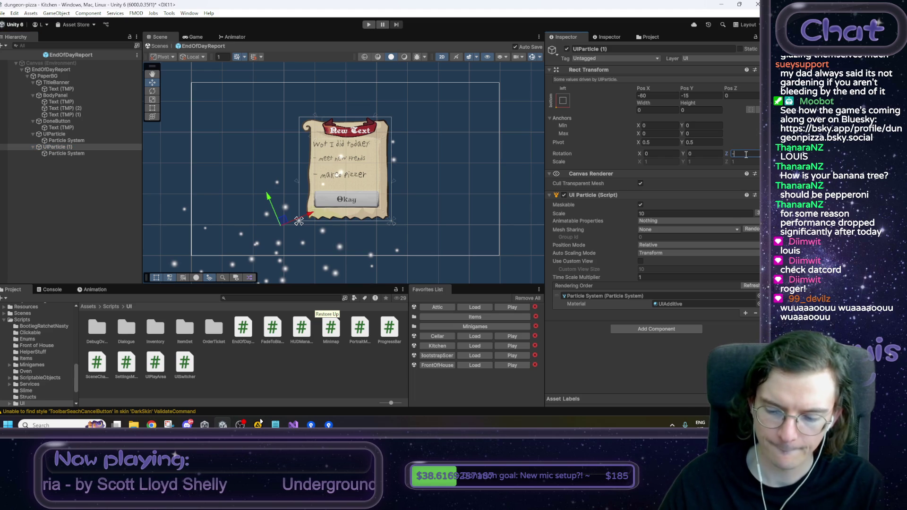
type("22")
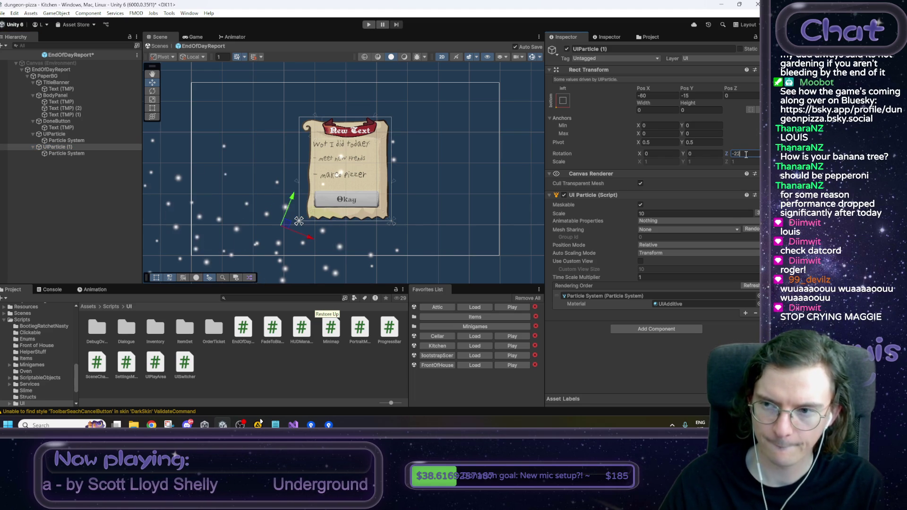
left_click(72, 148)
Step: Replay the particle preview and compare it with the first emitter's 22.5 rotation
left_click(78, 153)
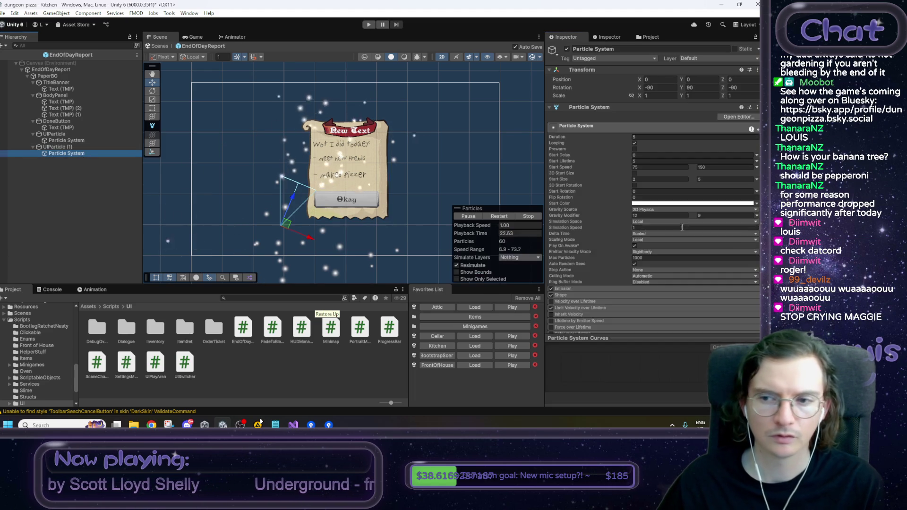
left_click(496, 217)
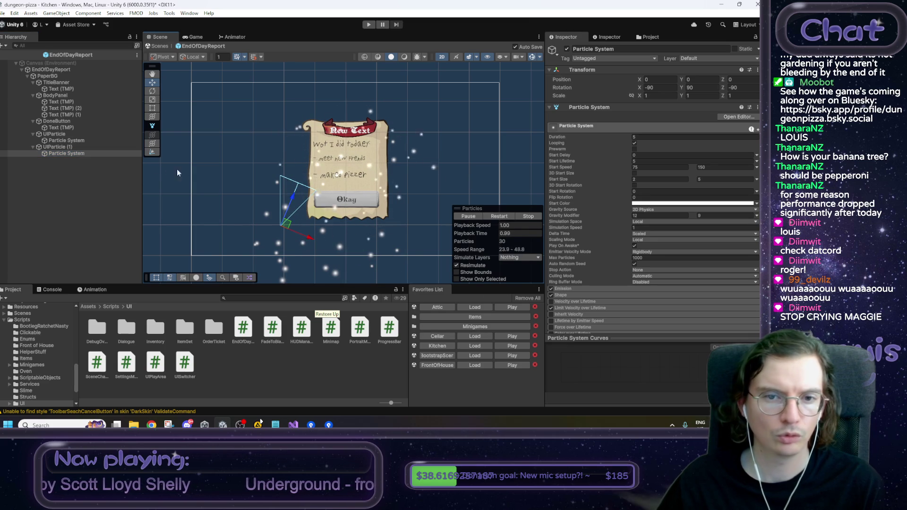
left_click(67, 141)
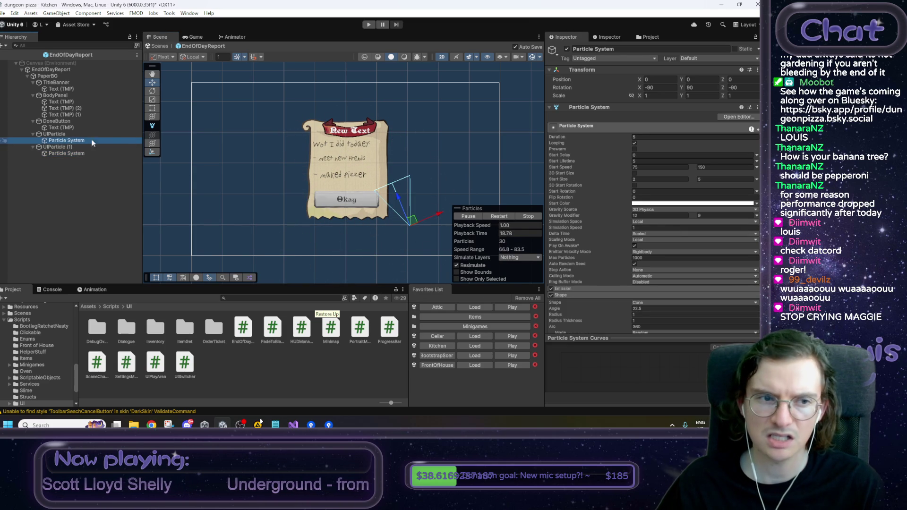
left_click(57, 134)
left_click(752, 153)
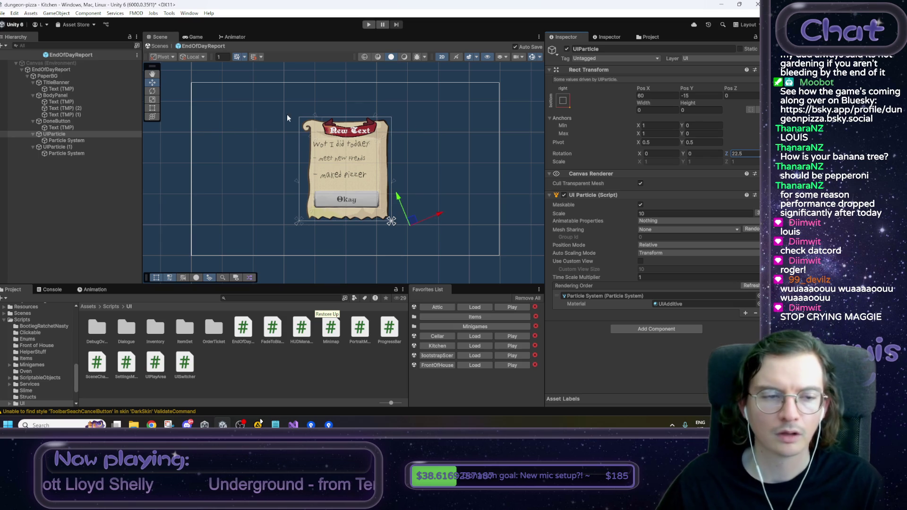
left_click(101, 212)
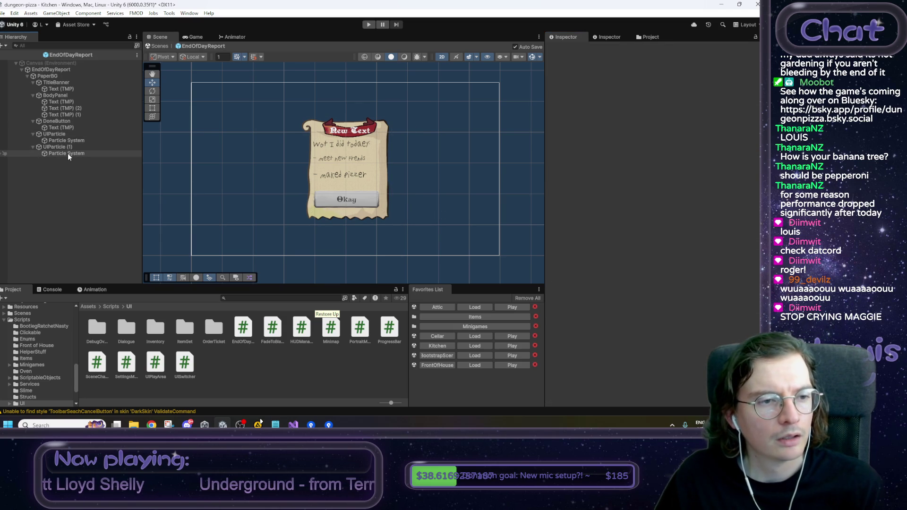
Step: With both particle systems selected, expand Emission and delete the 30-particle Bursts entry
left_click(67, 153)
left_click(67, 141, "ctrl")
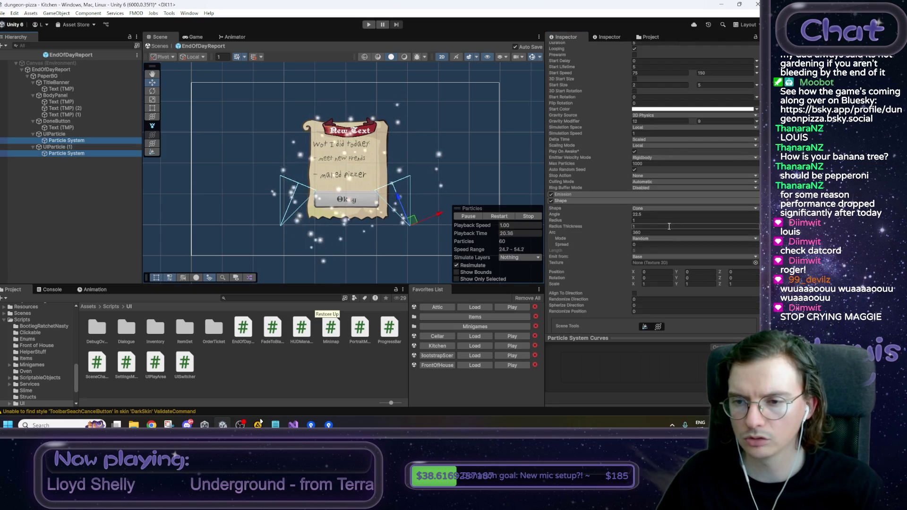
scroll(611, 256, "down", 3)
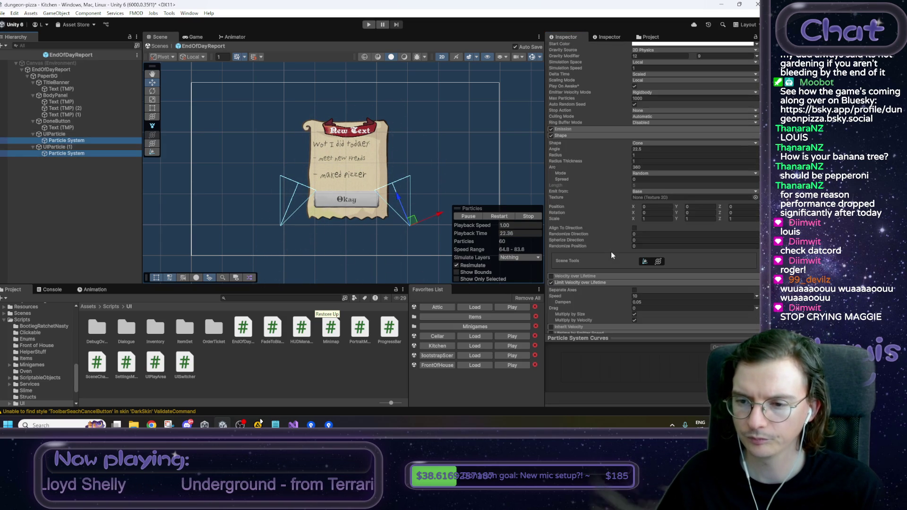
left_click(585, 130)
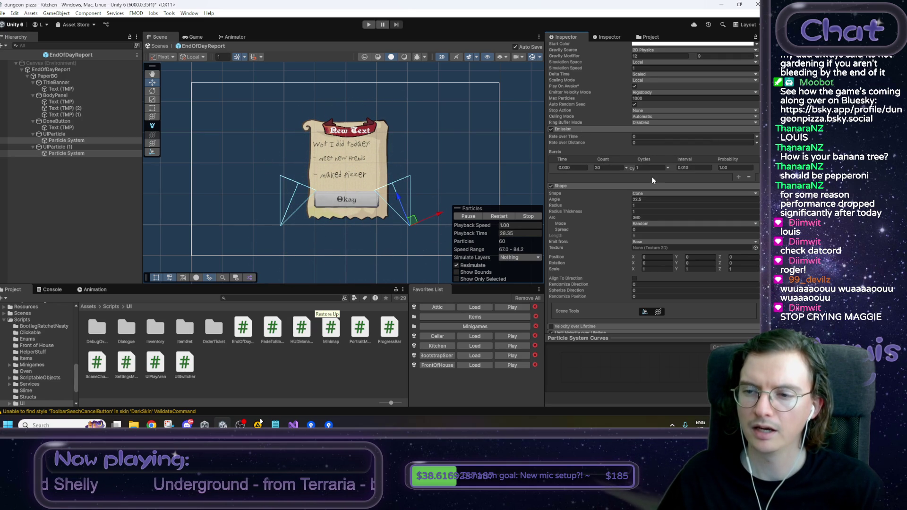
scroll(676, 200, "up", 6)
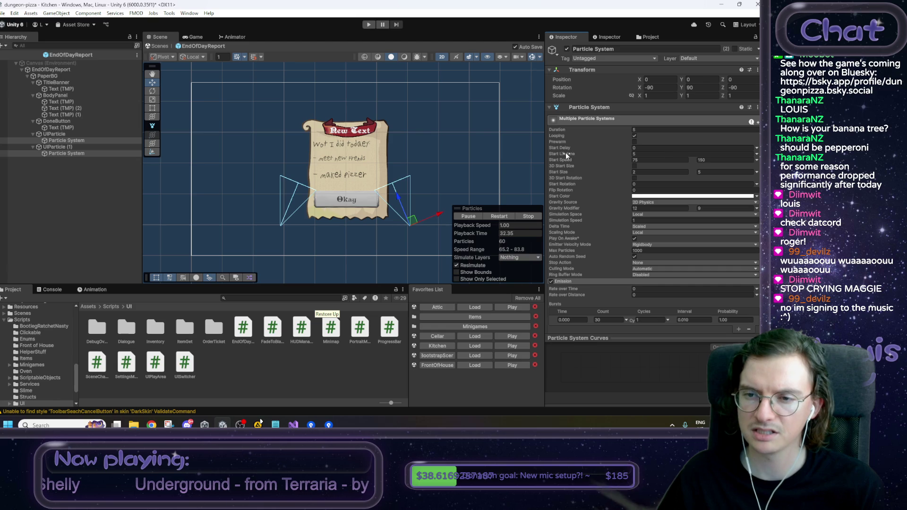
scroll(675, 261, "down", 2)
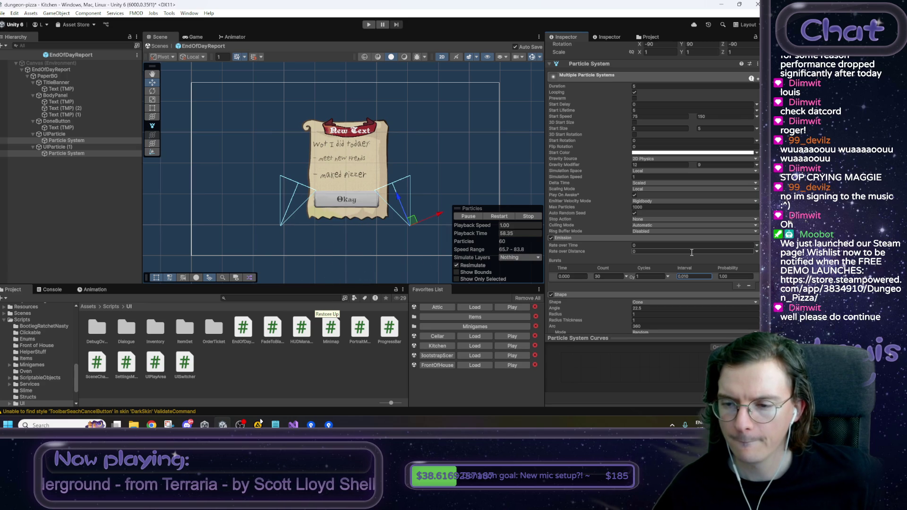
left_click(750, 287)
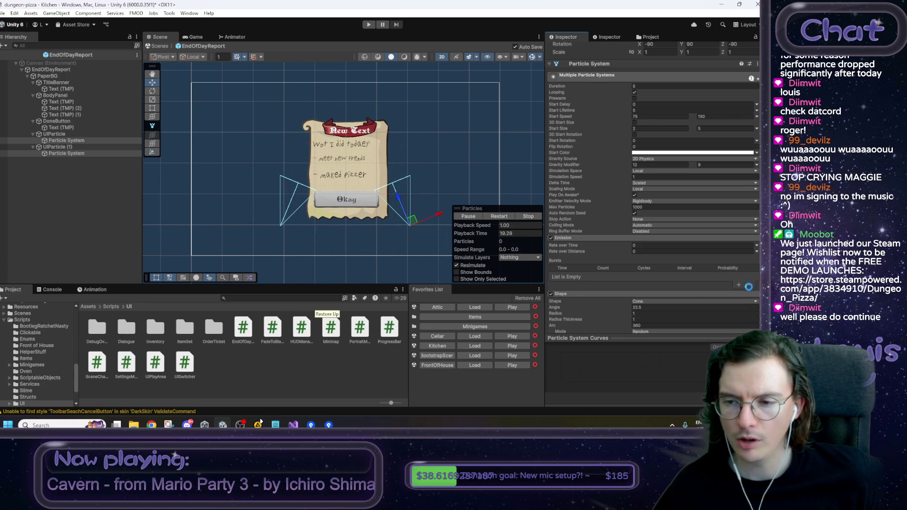
Step: In Visual Studio, make the foreach loop in Appear call p.Play() on each particle system
left_click(293, 424)
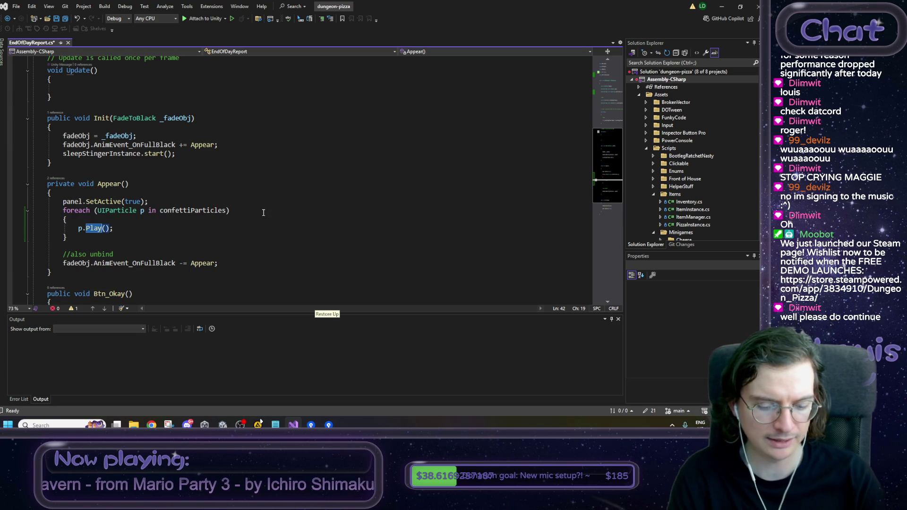
key("BackSpace")
key("Delete")
key("Delete")
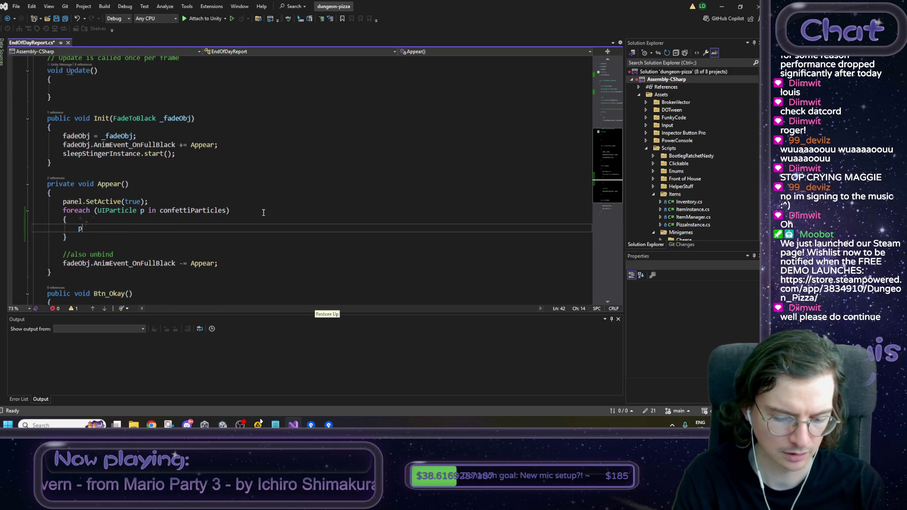
type(".bu")
key("BackSpace")
key("BackSpace")
key("BackSpace")
type("emi")
key("BackSpace")
key("BackSpace")
key("BackSpace")
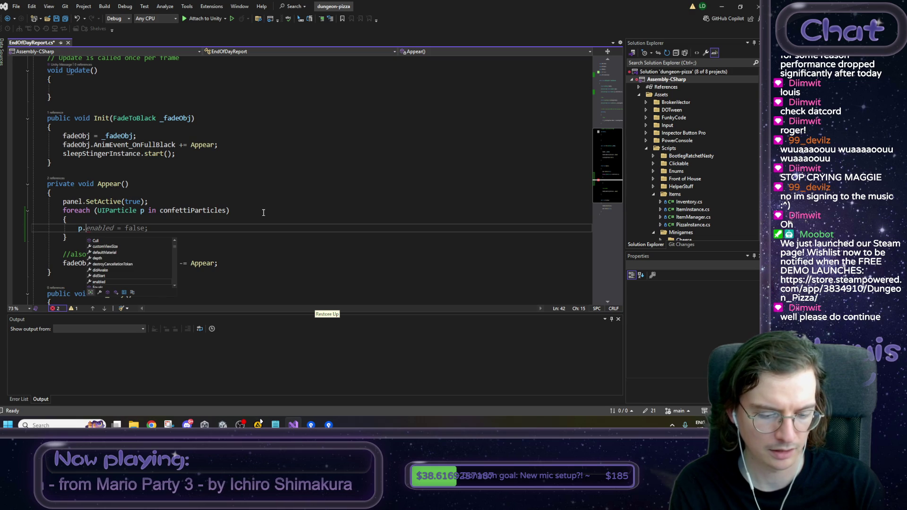
type("start")
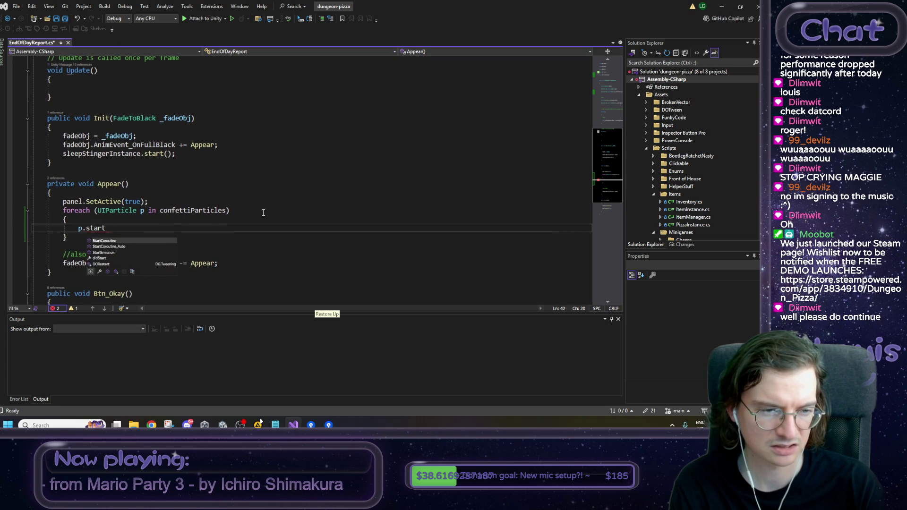
key("BackSpace")
key("BackSpace")
key("BackSpace")
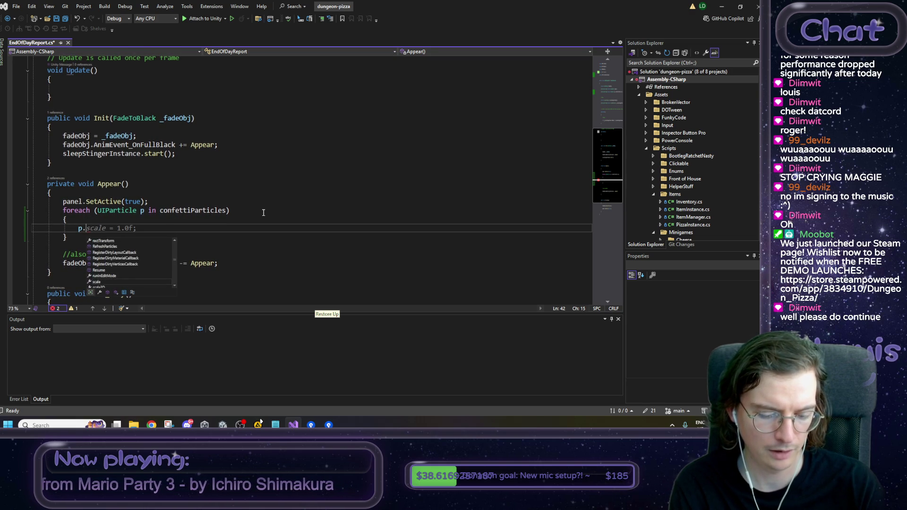
type("emi")
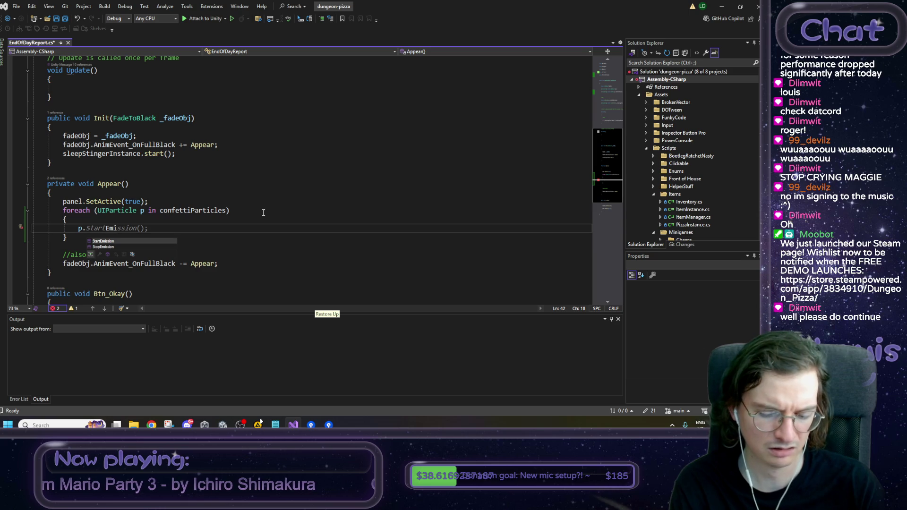
key("BackSpace")
key("BackSpace")
key("BackSpace")
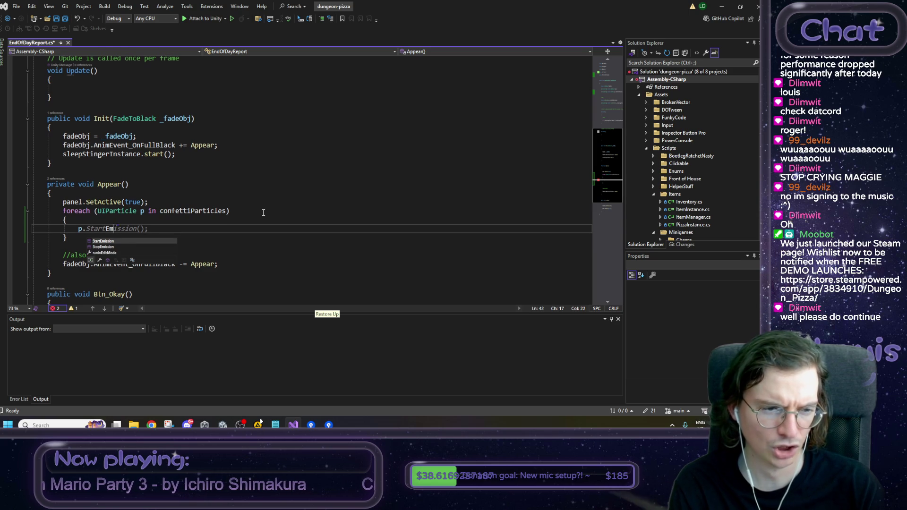
type("Play();")
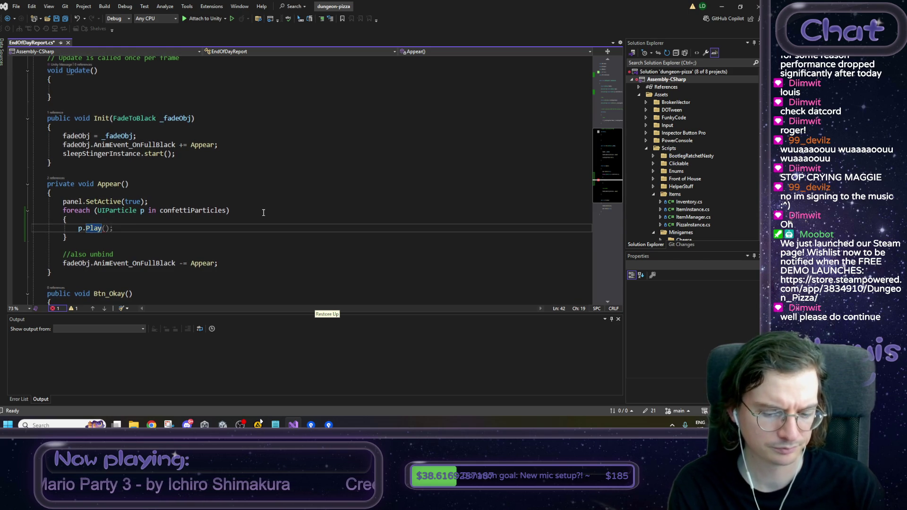
key("Tab")
Step: Save the script with Ctrl+S and switch back to the Unity editor
key("ctrl+s")
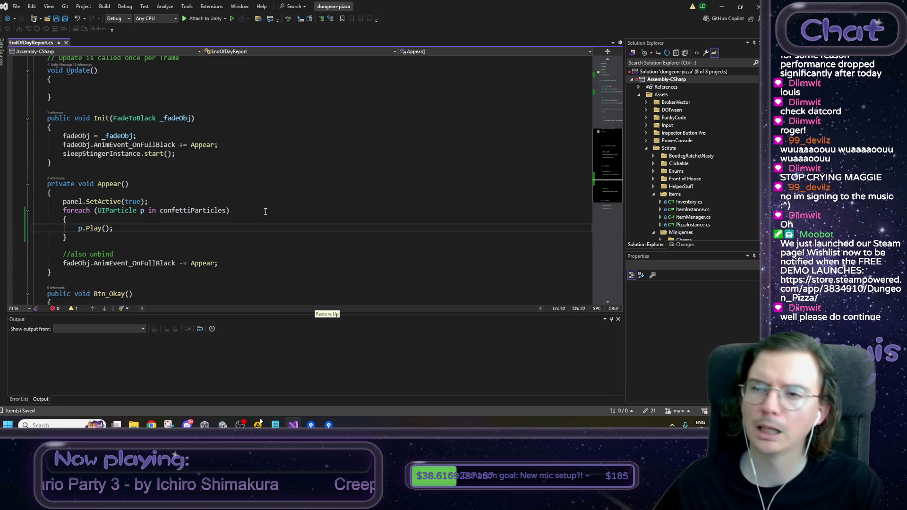
key("alt+Tab")
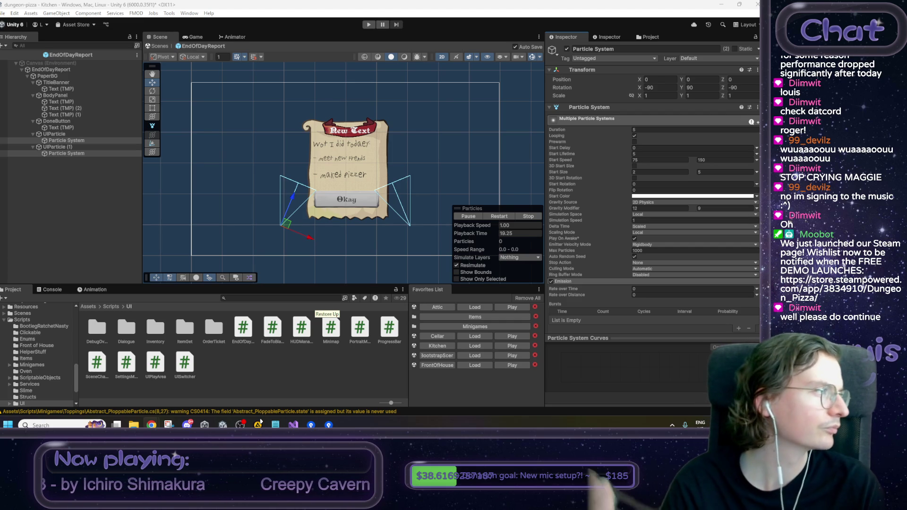
key("alt+Tab")
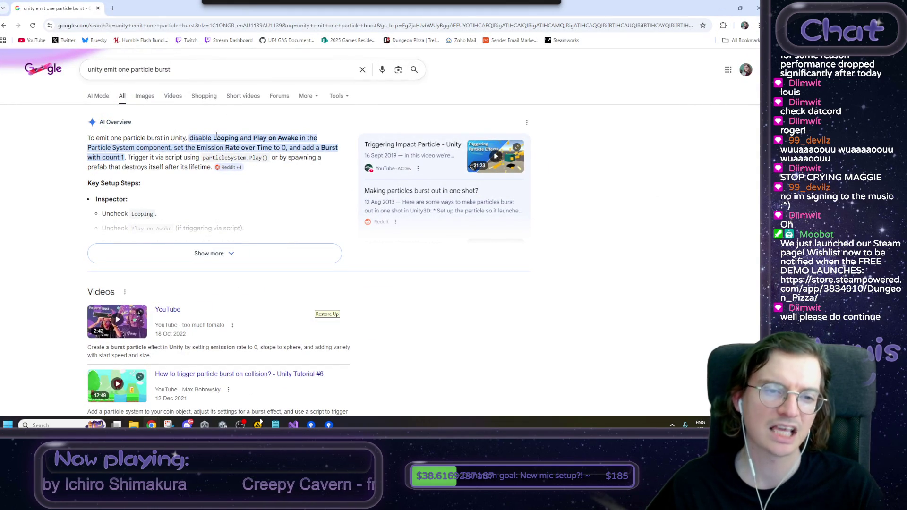
key("alt+Tab")
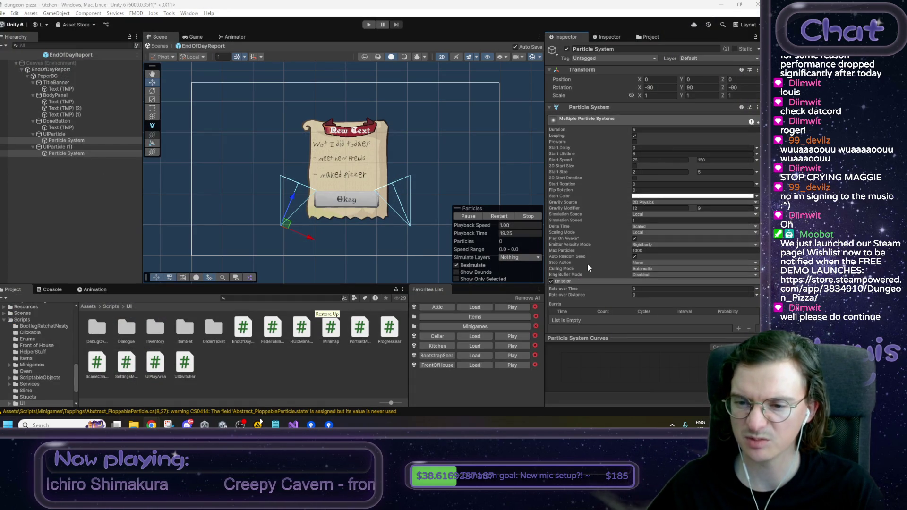
Step: Turn off Looping on the particle systems and restart the preview
left_click(634, 136)
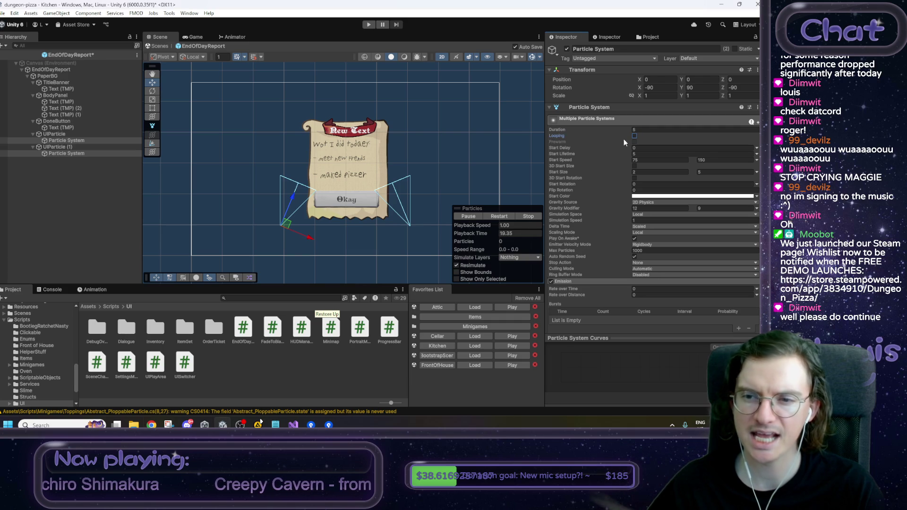
left_click(497, 217)
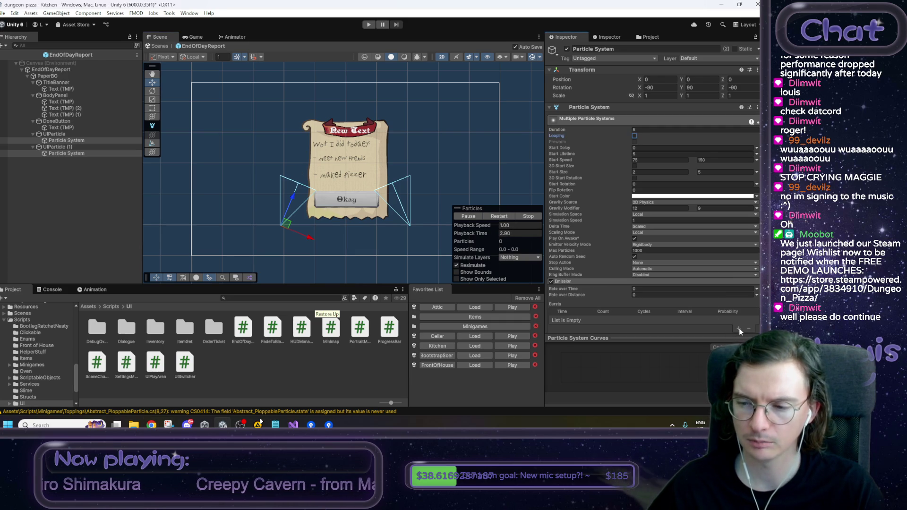
left_click(147, 186)
Step: Add a 30-particle burst at time 0 and preview both confetti systems together
left_click(71, 141)
scroll(704, 305, "down", 2)
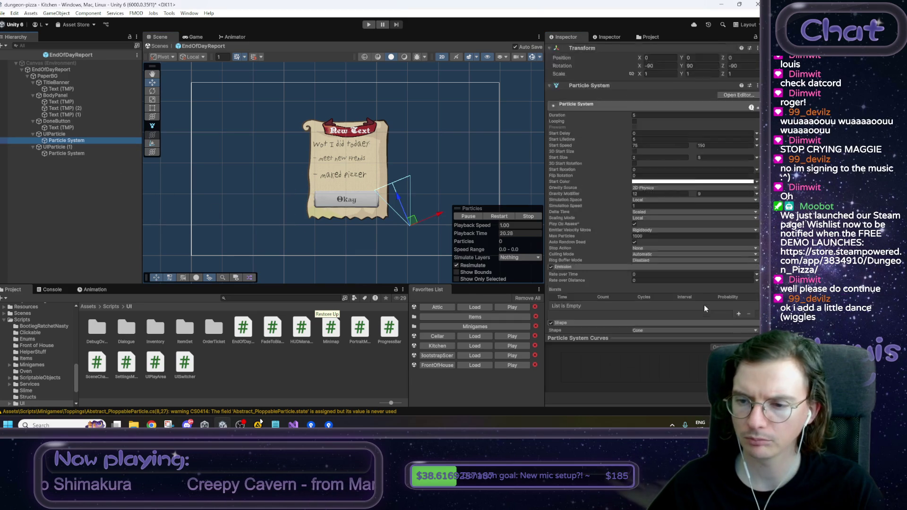
left_click(739, 294)
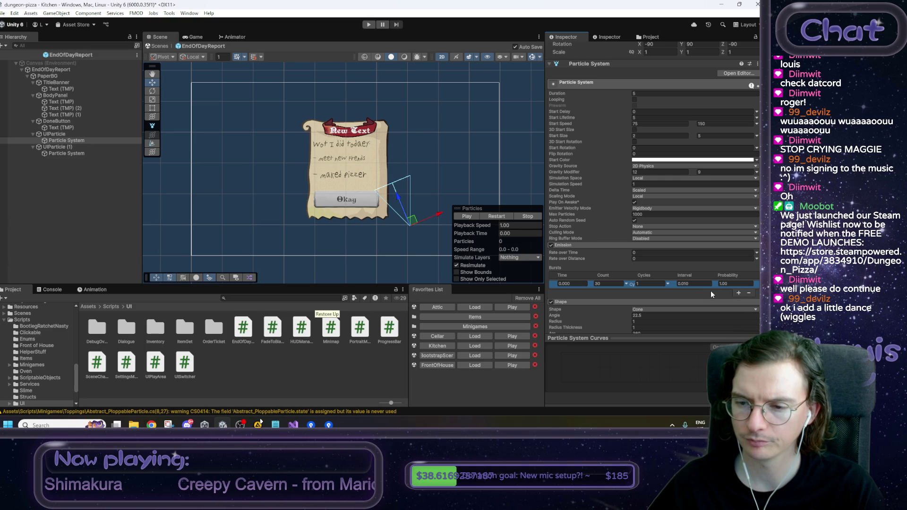
left_click(84, 154)
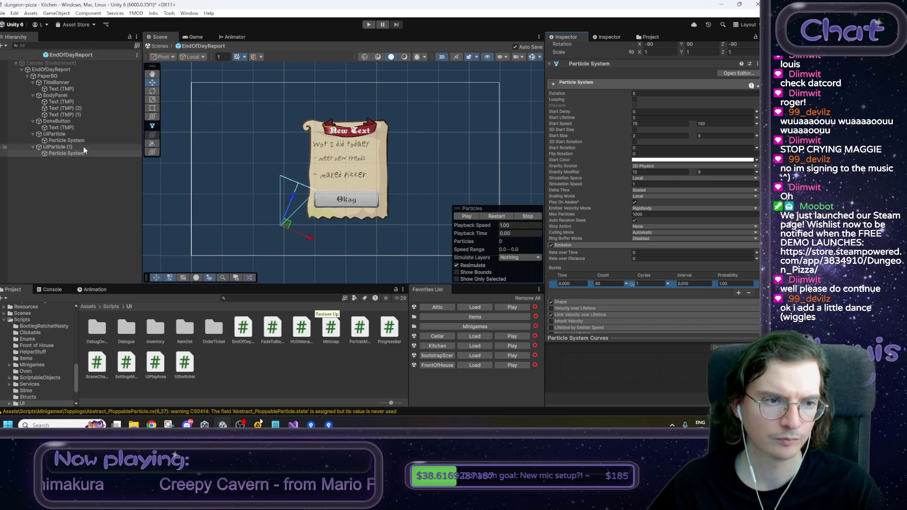
left_click(80, 141, "ctrl")
left_click(497, 217)
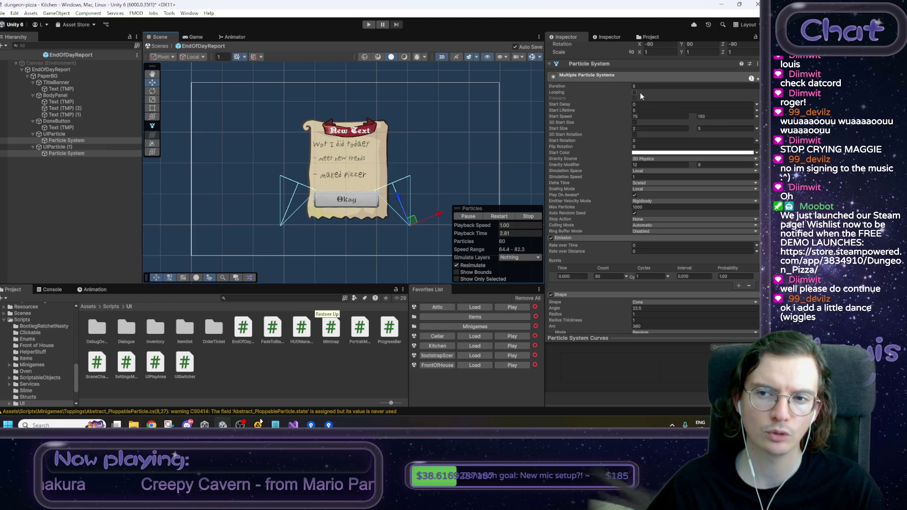
Step: Disable Play On Awake, save, and expand EndOfDayReport's Confetti Particles list
left_click(634, 195)
key("ctrl+s")
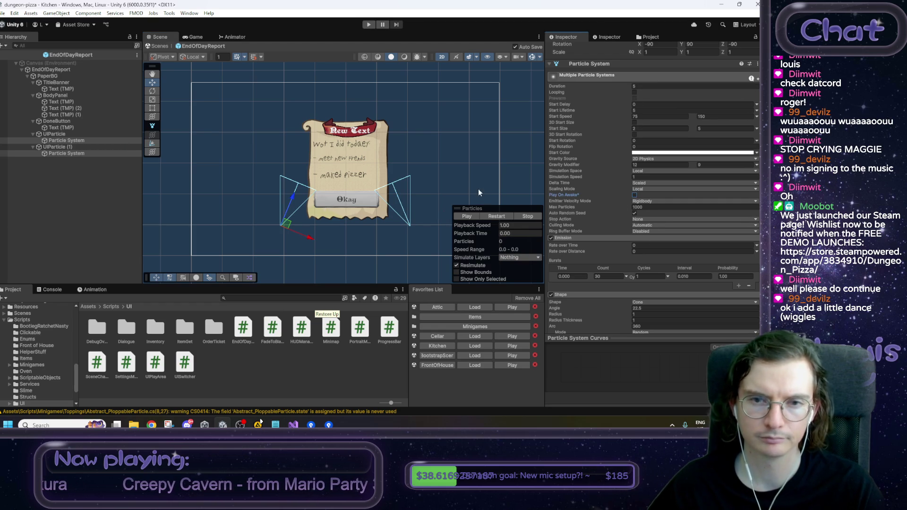
left_click(222, 143)
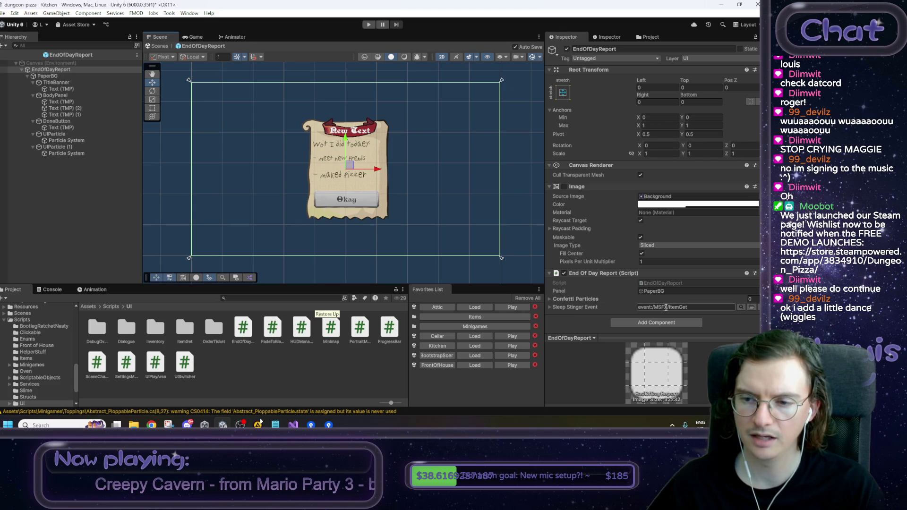
left_click(566, 299)
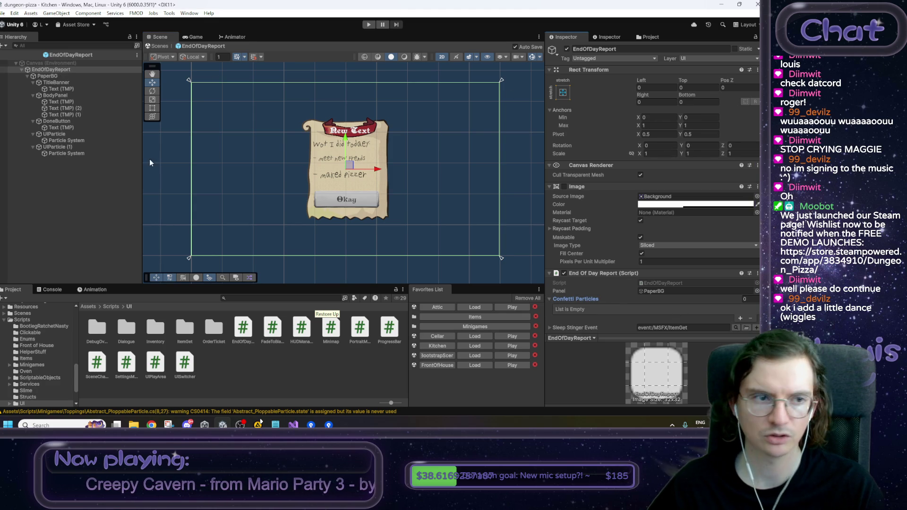
Step: Drag UIParticle and UIParticle (1) into Confetti Particles, then enter Play mode
left_click(76, 134)
left_click(62, 147, "ctrl")
left_click_drag(62, 147, 602, 299)
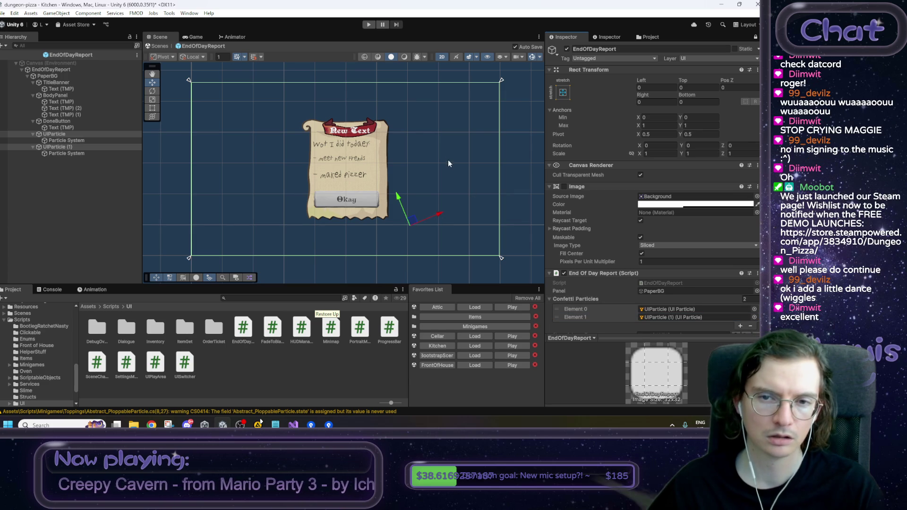
left_click(326, 81)
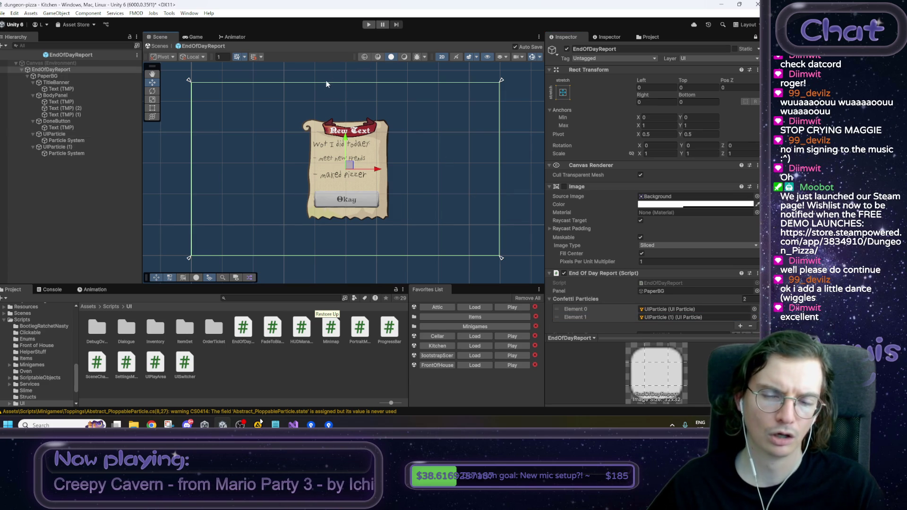
left_click(368, 24)
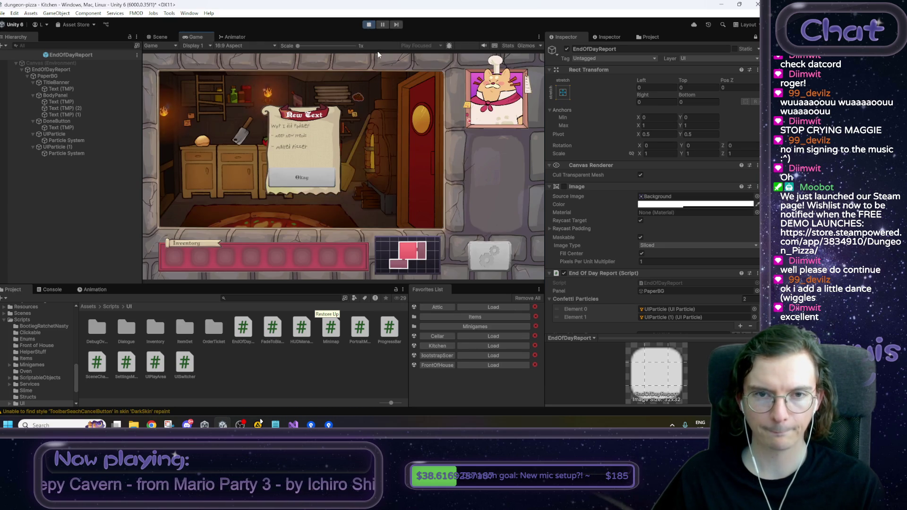
Step: Deactivate EndOfDayReport, return to the Kitchen scene, and play-test it once
left_click(368, 26)
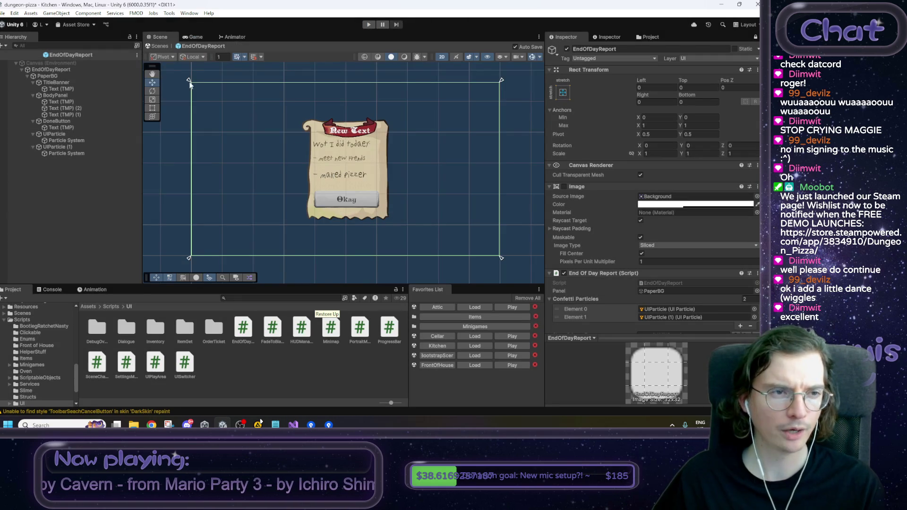
left_click(567, 50)
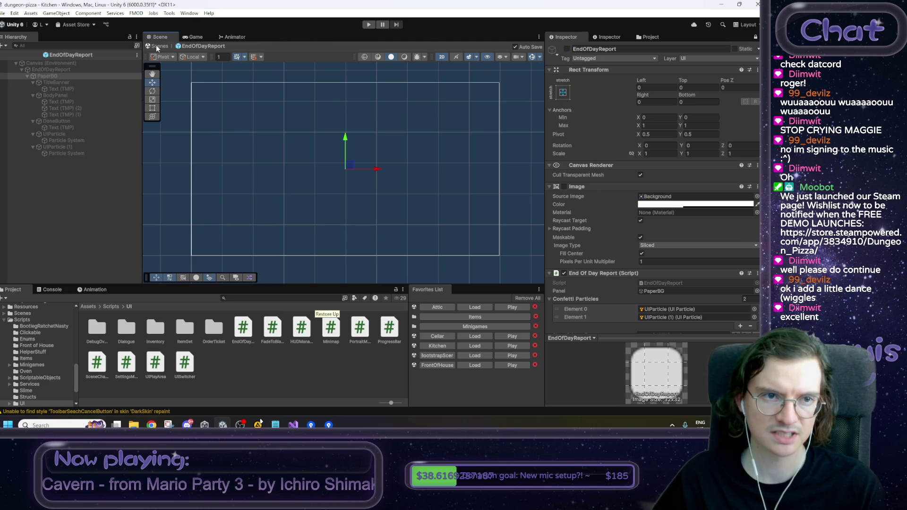
left_click(157, 46)
left_click(368, 26)
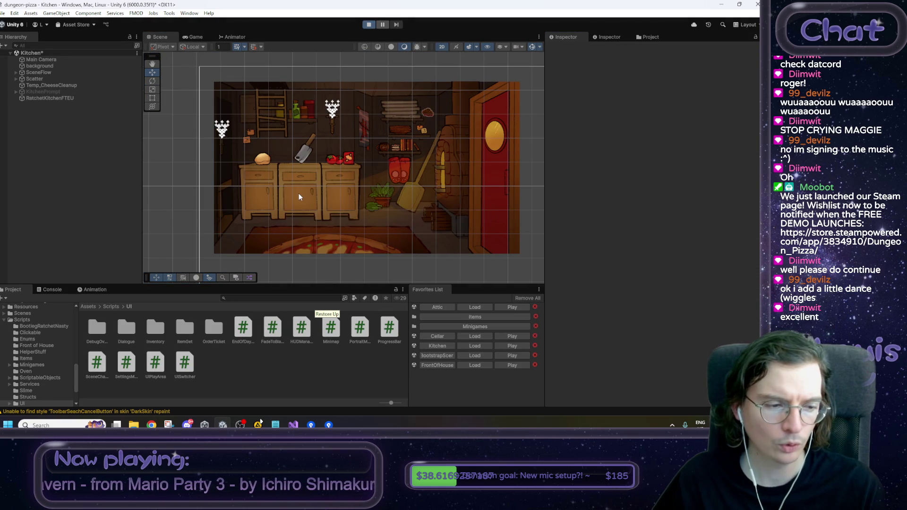
left_click(369, 25)
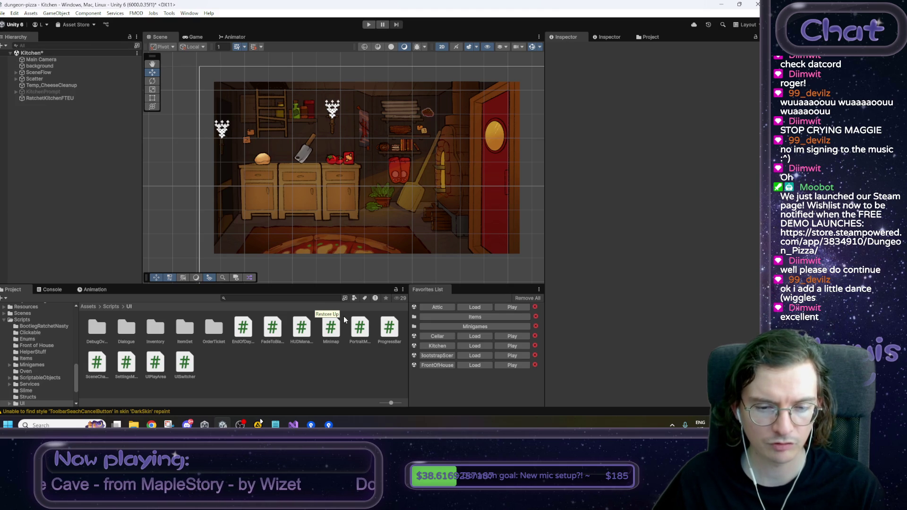
Step: Open the EndOfDayReport prefab from Assets > Prefabs > UI
left_click(88, 306)
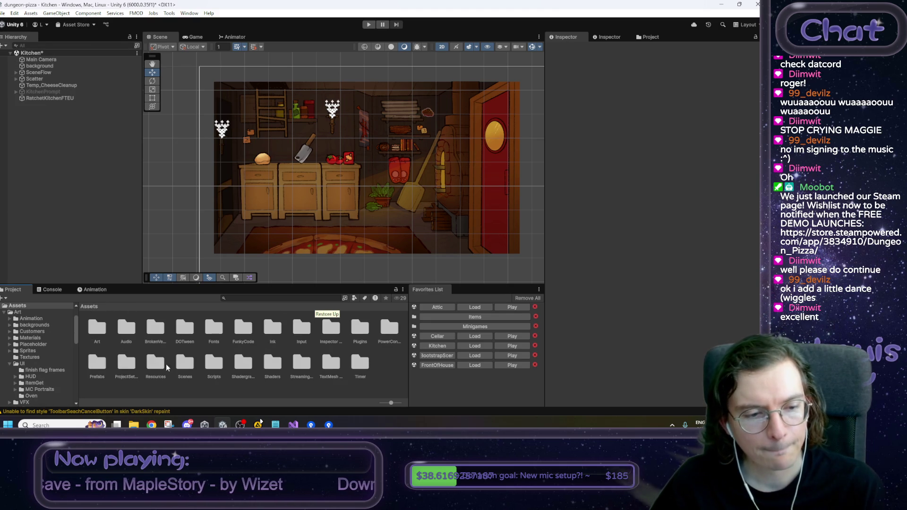
double_click(97, 364)
double_click(213, 330)
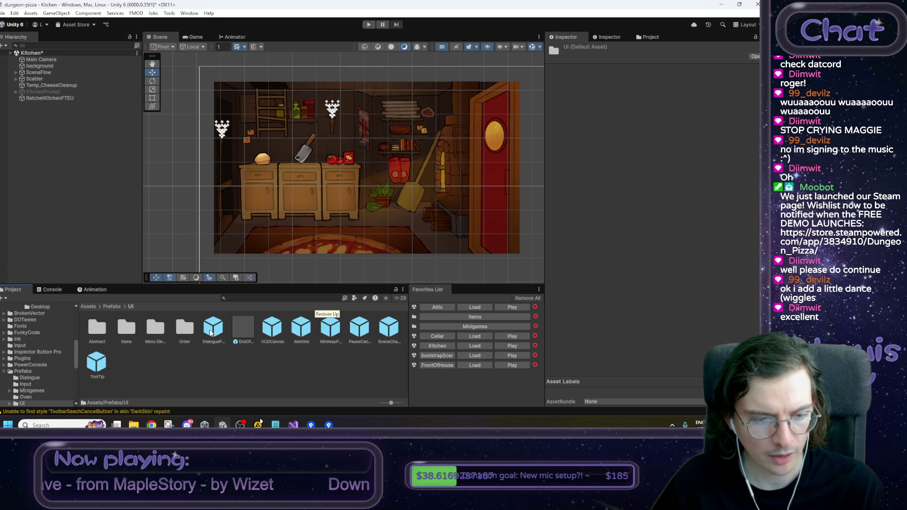
double_click(242, 330)
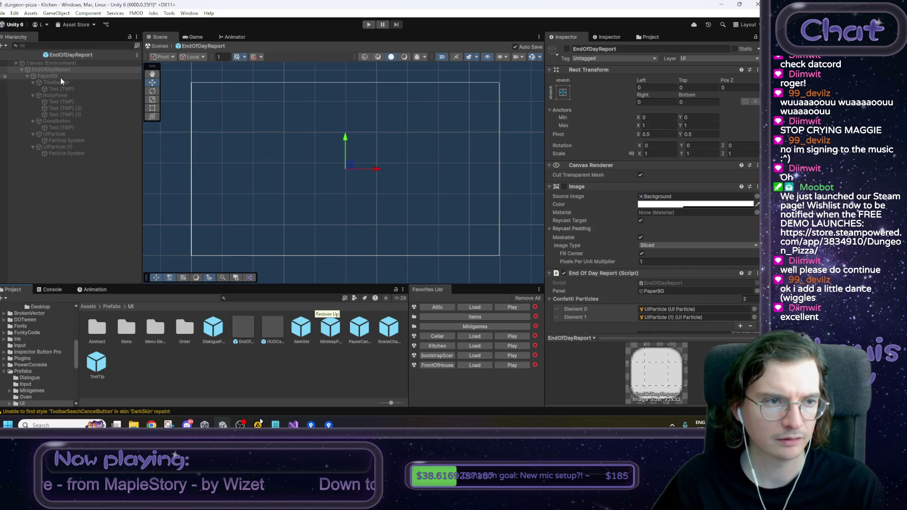
Step: Deactivate the PaperBG background, return to the Kitchen scene, and start Play mode
left_click(82, 76)
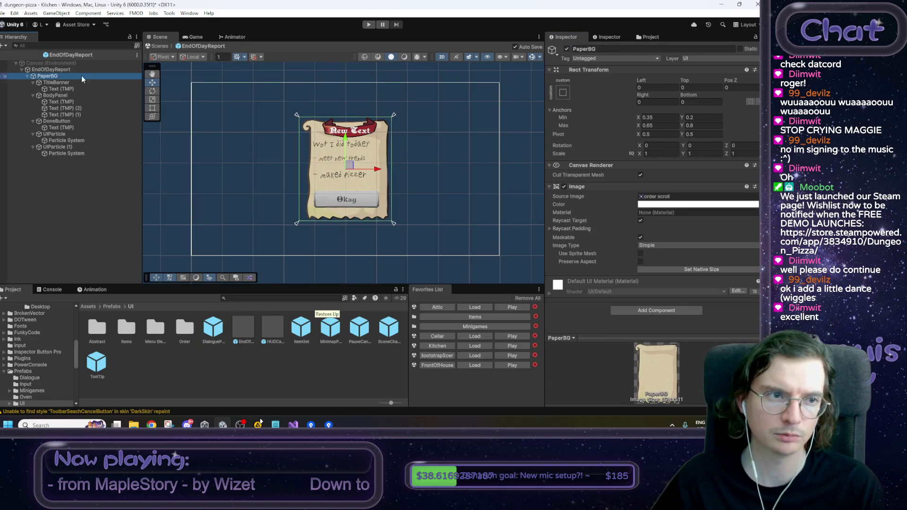
left_click(567, 49)
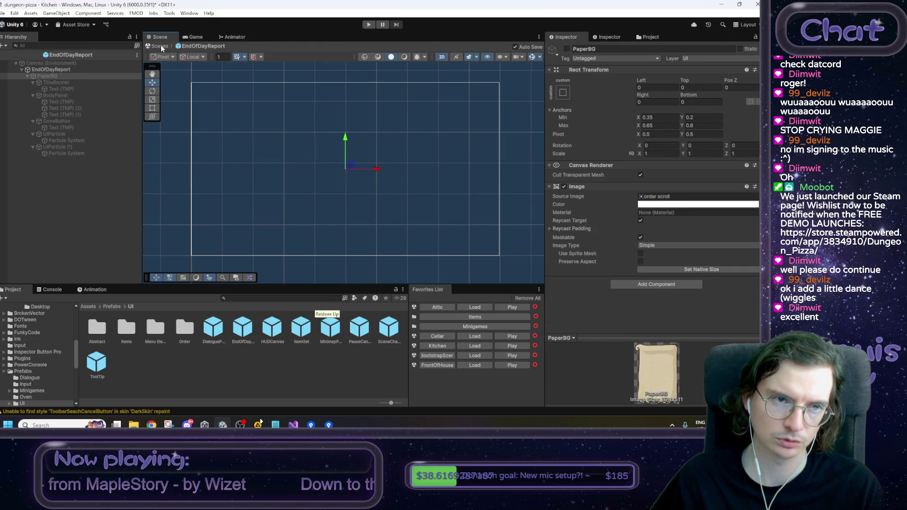
left_click(161, 45)
left_click(369, 24)
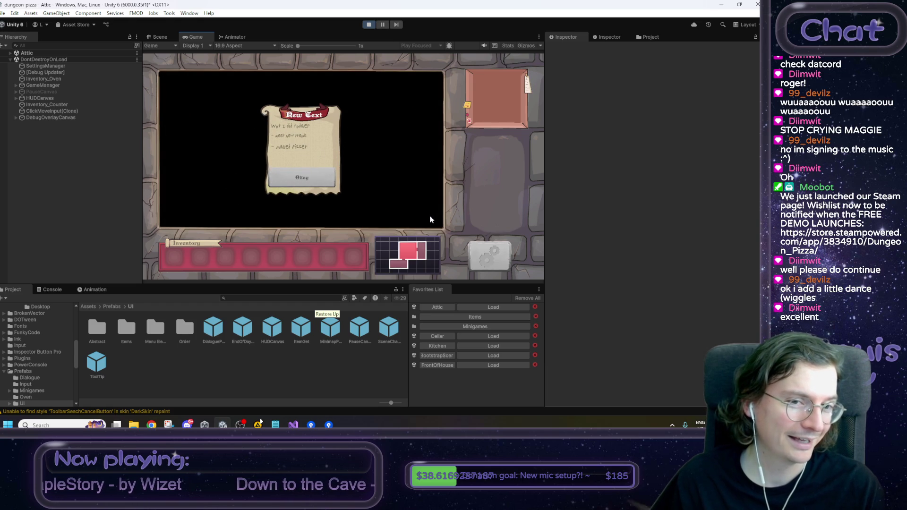
Step: Dismiss the end-of-day report popup with Okay and open Windows Search
left_click(327, 177)
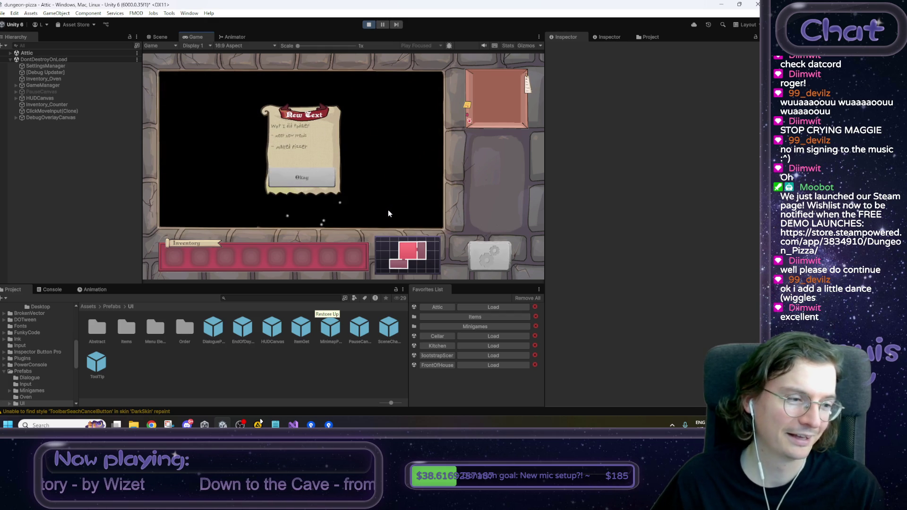
left_click(309, 178)
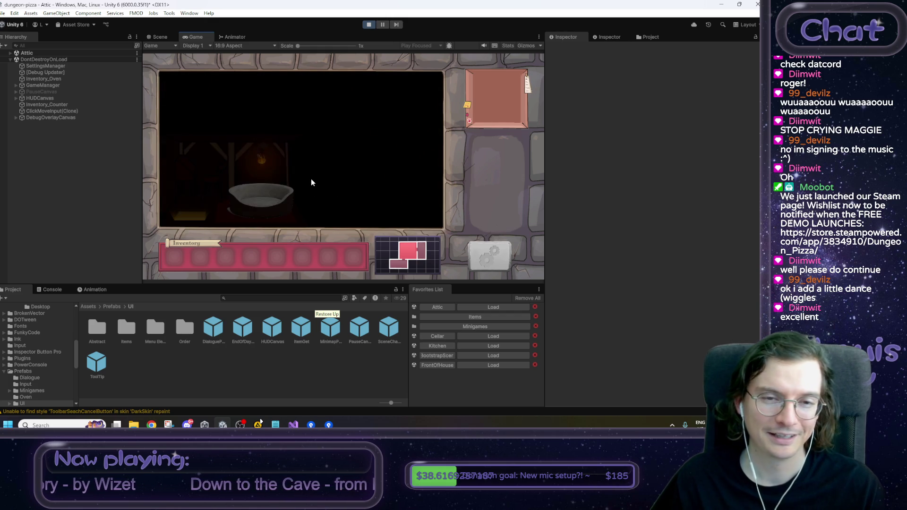
left_click(42, 424)
Step: Launch ScreenToGif's Recorder and fit its 728x419 capture frame over the Game view
type("scree")
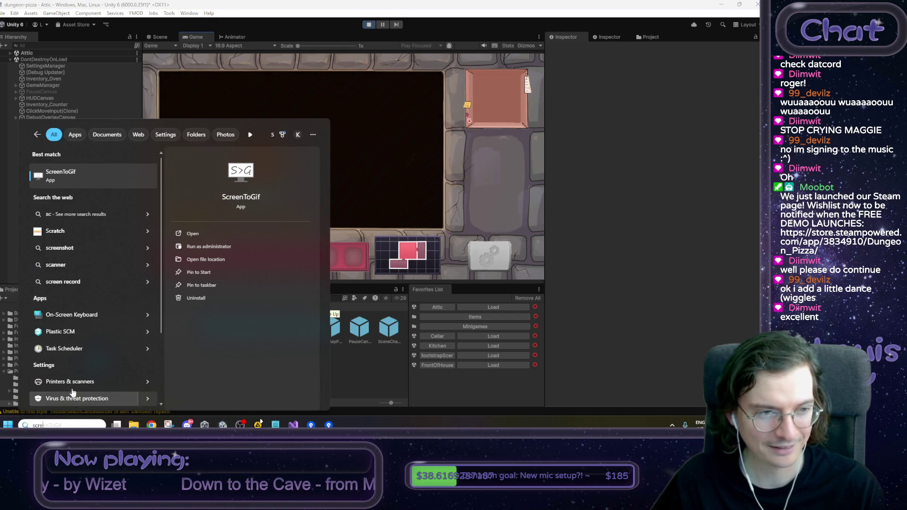
left_click(69, 183)
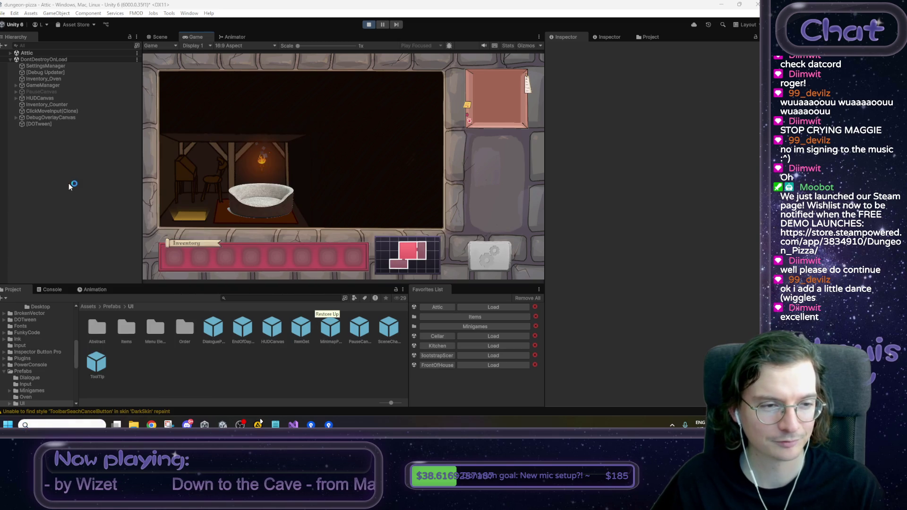
left_click(322, 218)
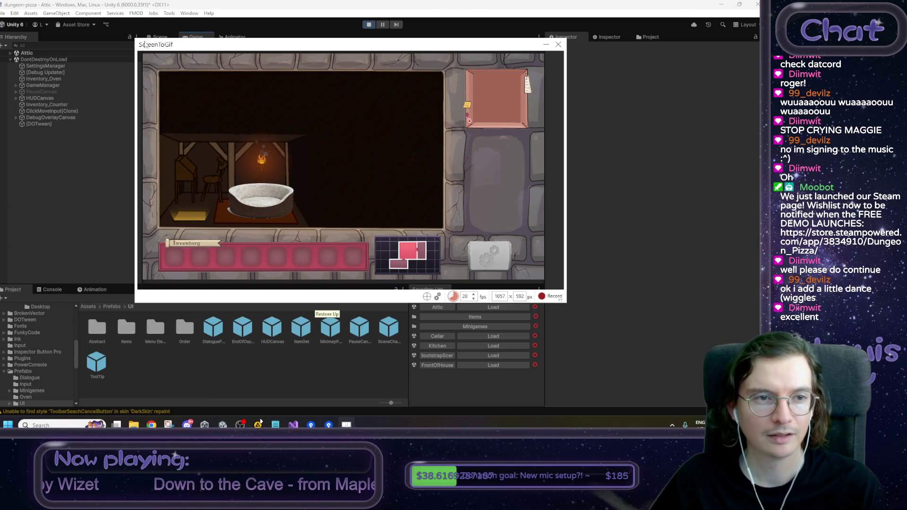
left_click_drag(134, 39, 152, 53)
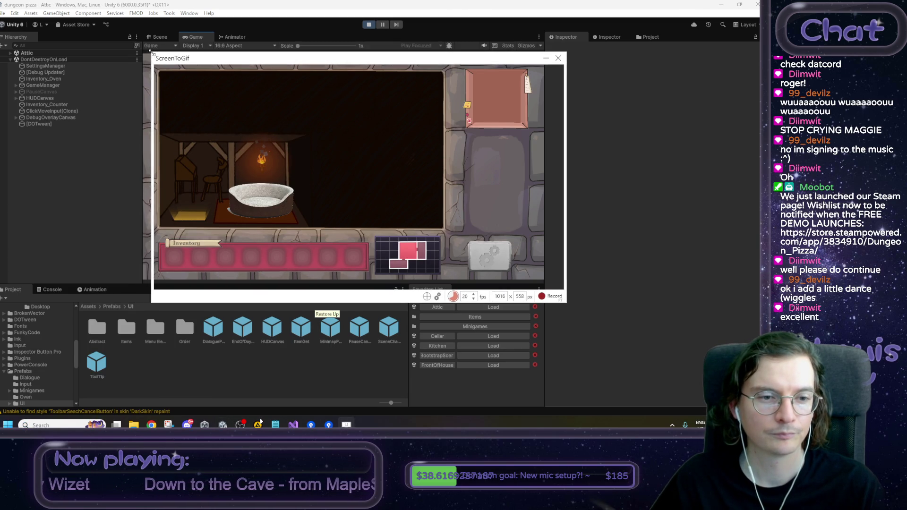
left_click_drag(566, 303, 451, 249)
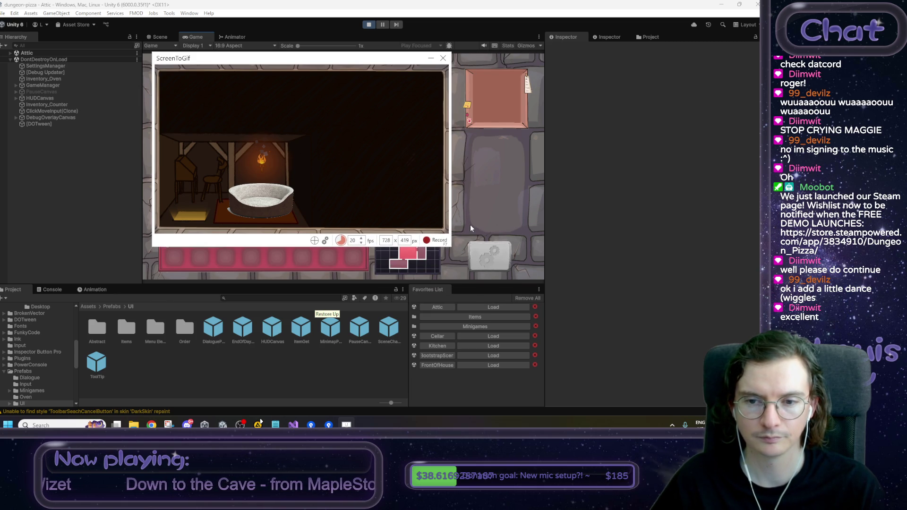
Step: Record the end-of-day report appearing and being dismissed, then stop recording
key("F7")
left_click(272, 206)
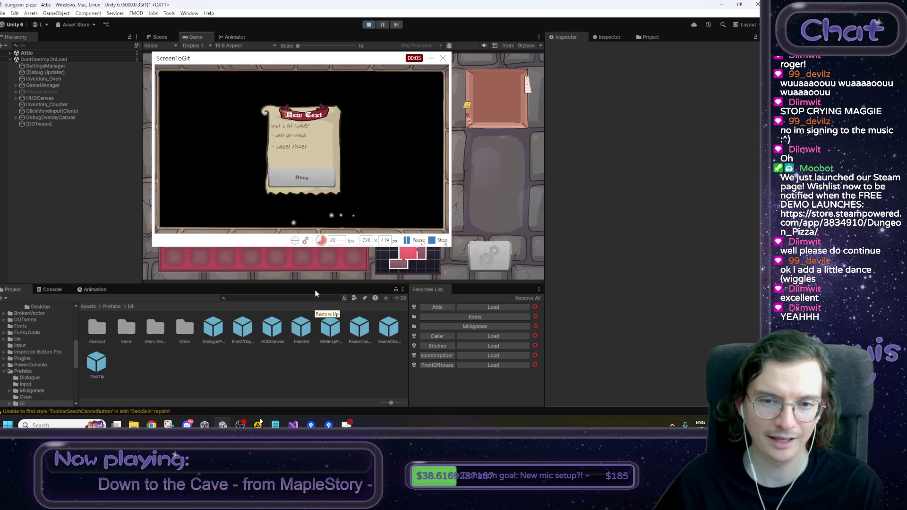
left_click(301, 183)
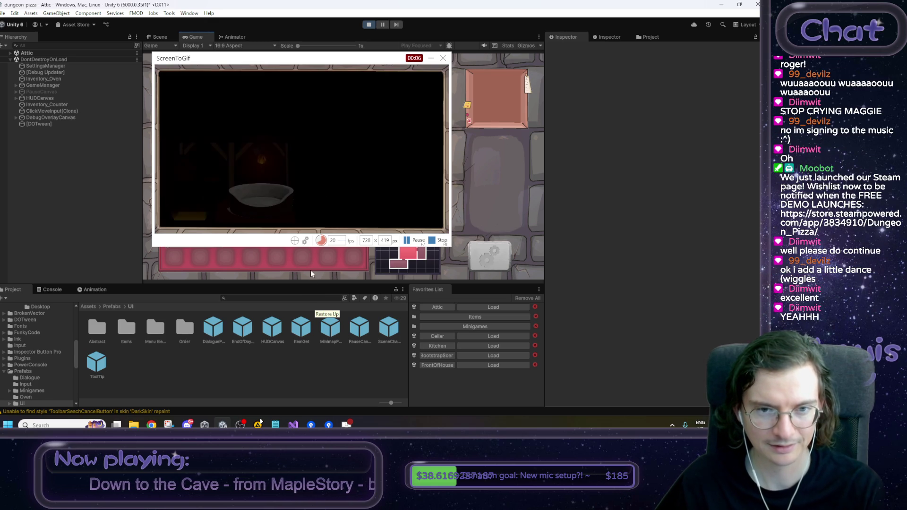
key("F8")
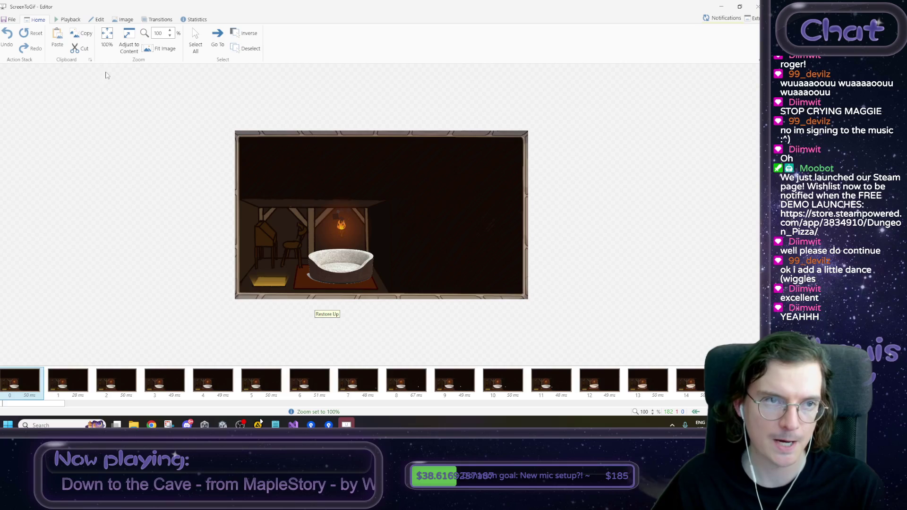
Step: Save the recording as a Gif named 'UI particles' and let it encode
key("alt+f")
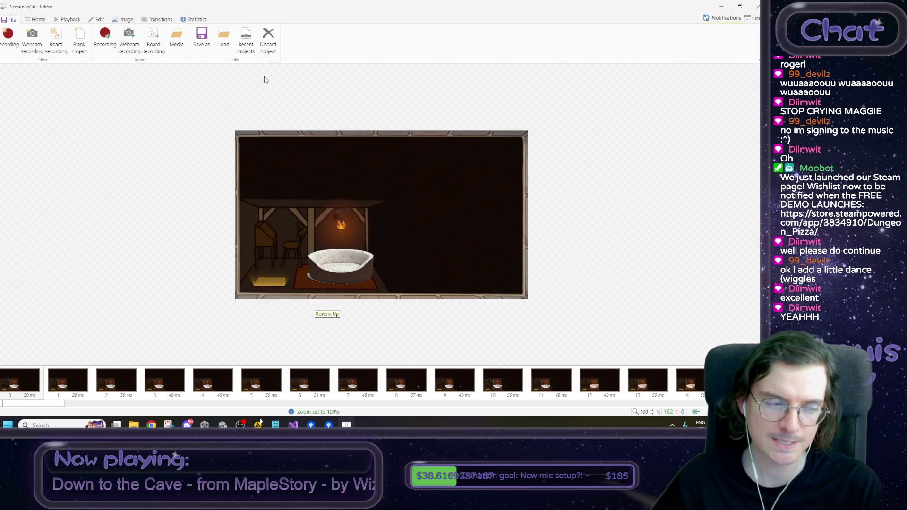
left_click(202, 38)
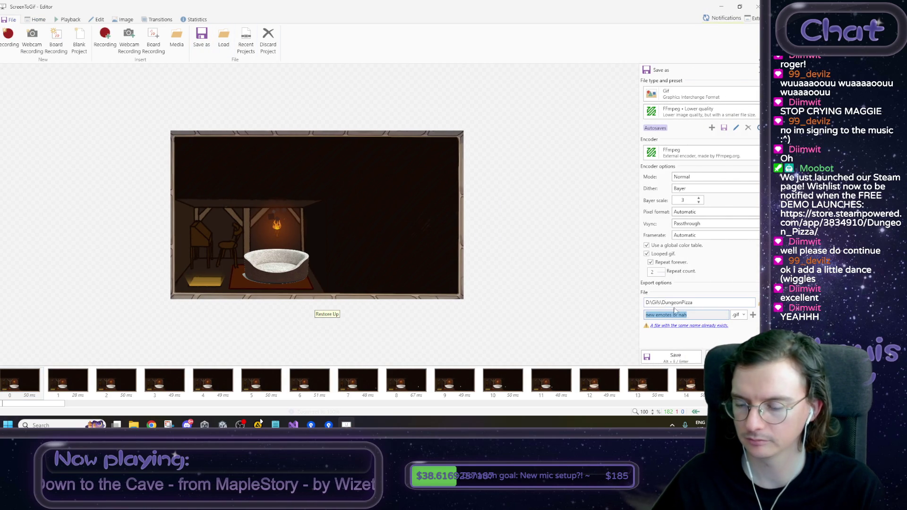
left_click(709, 315)
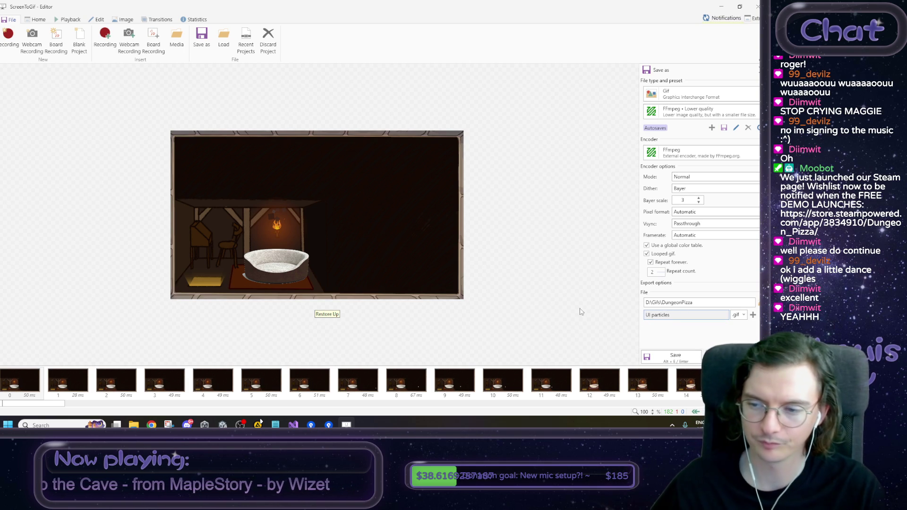
left_click(689, 362)
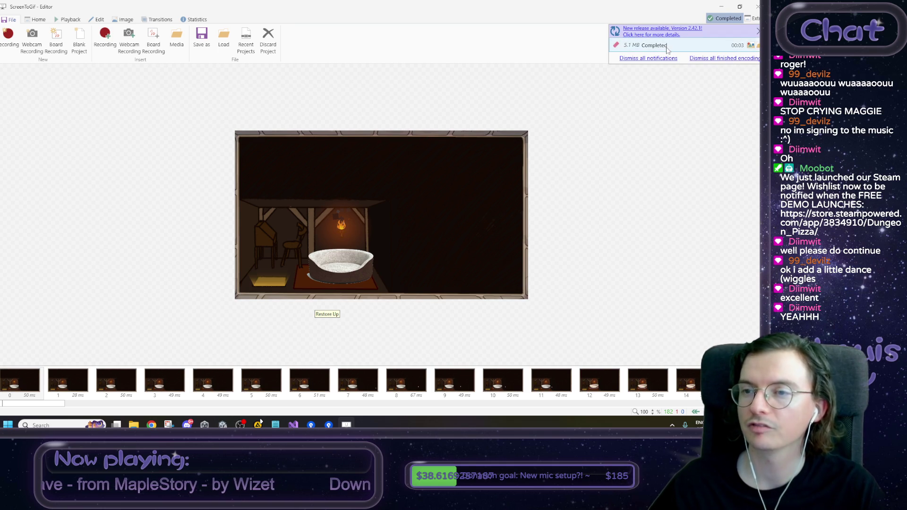
left_click(123, 19)
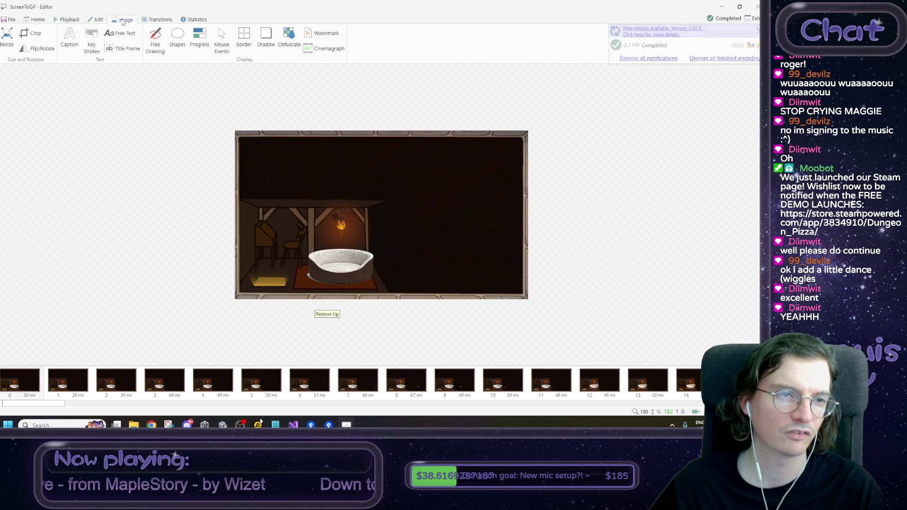
Step: Resize all frames to 512 pixels wide, keeping the aspect ratio
left_click(7, 38)
double_click(696, 119)
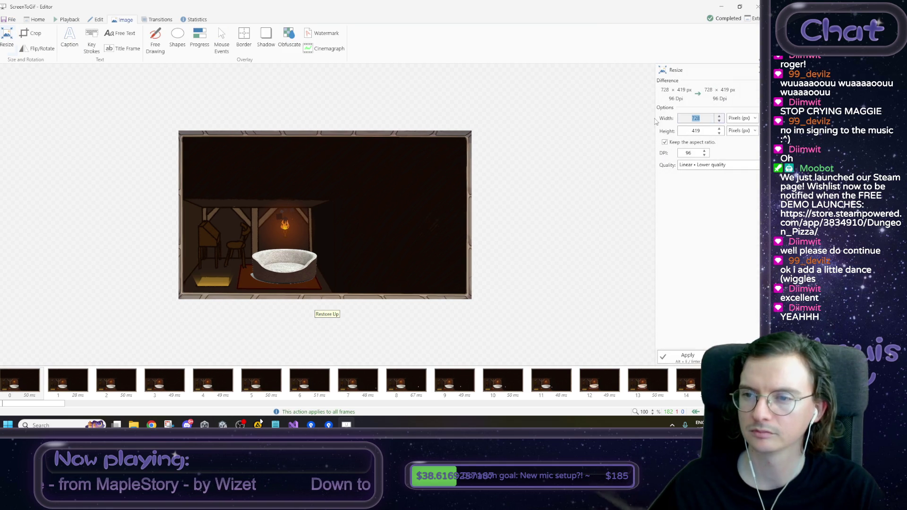
type("512")
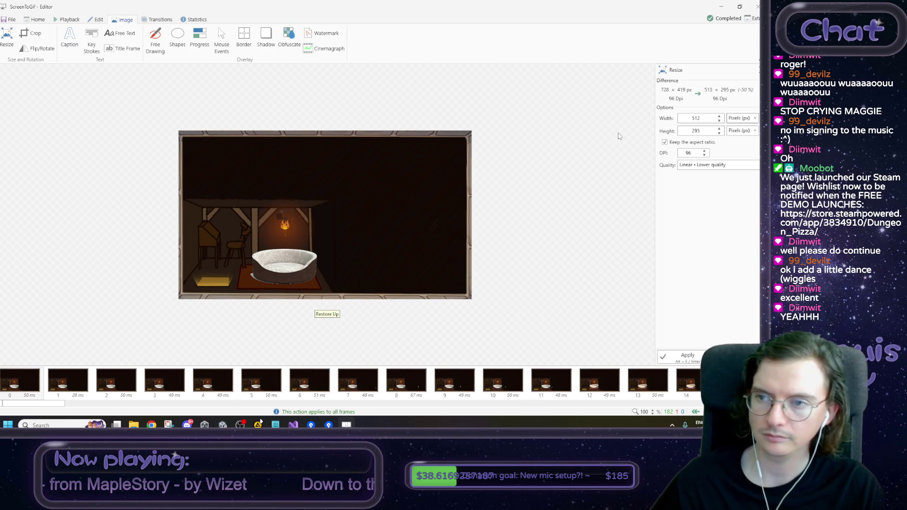
left_click(687, 354)
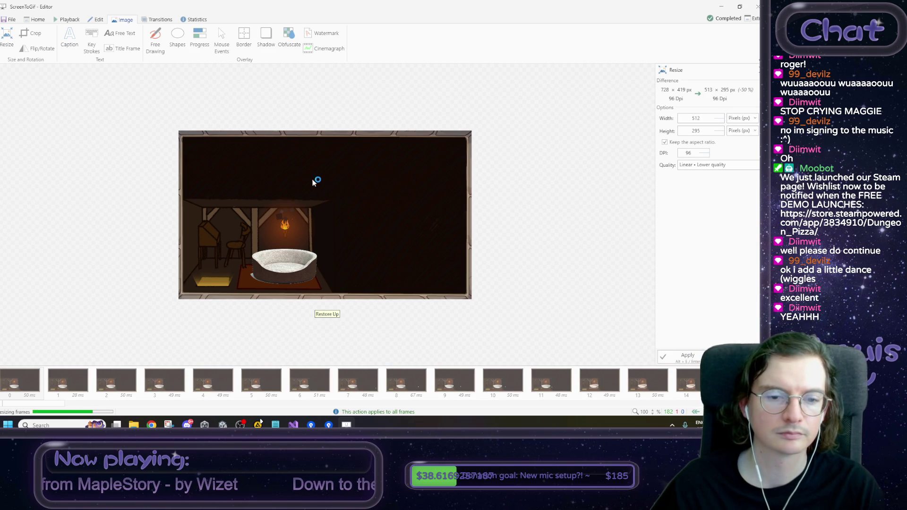
Step: Re-export the resized GIF as UI particles.gif at 3 MB and open it to preview
left_click(10, 19)
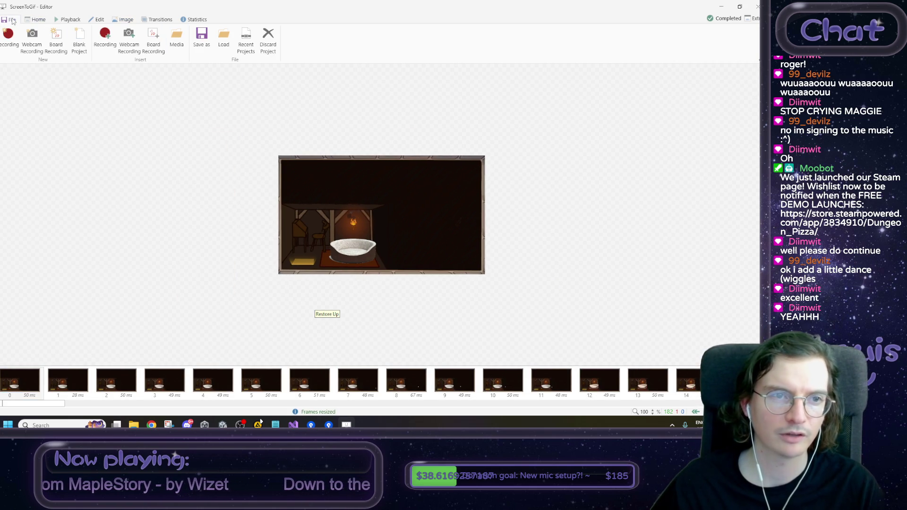
left_click(201, 41)
left_click(674, 357)
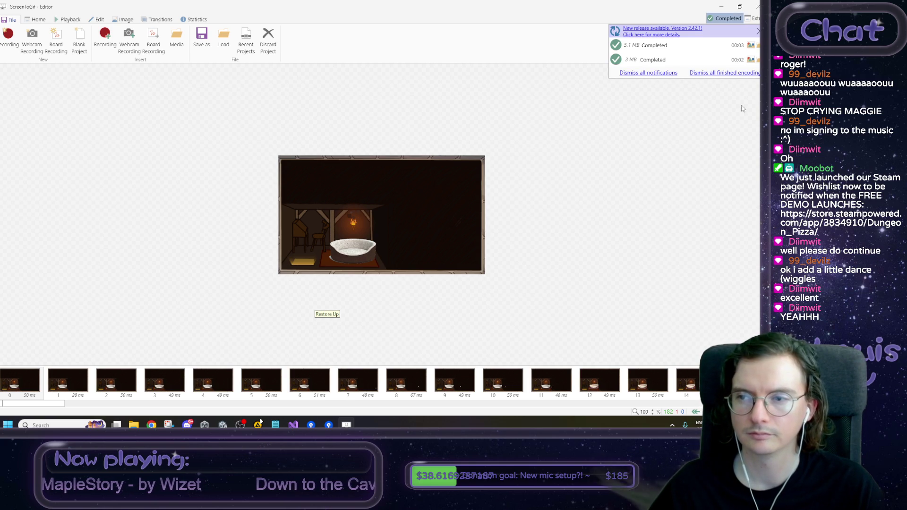
left_click(301, 246)
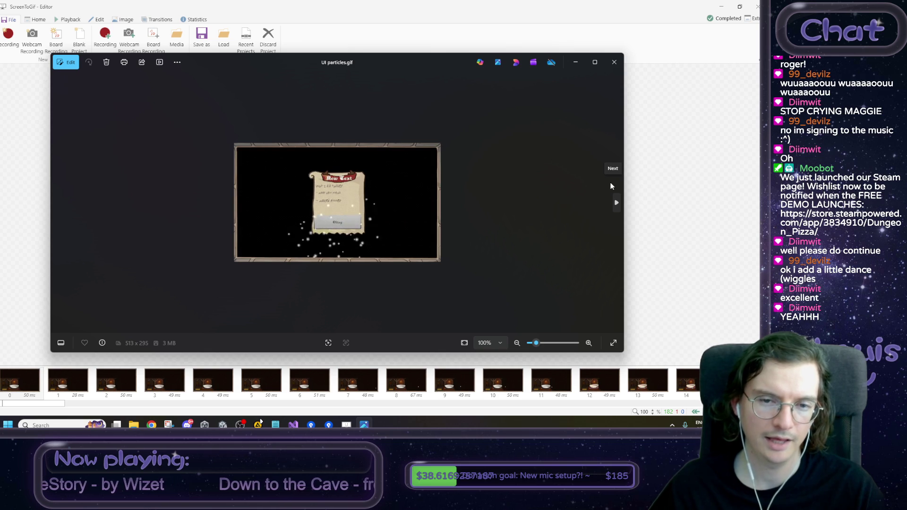
Step: Close the Photos preview, exit ScreenToGif without updating, and stop Unity's play mode in the Kitchen scene
left_click(614, 62)
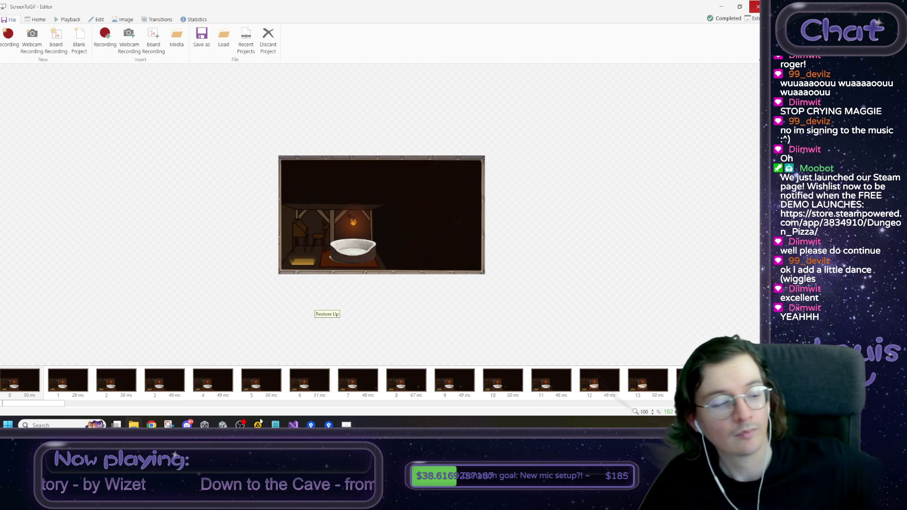
left_click(758, 6)
left_click(420, 239)
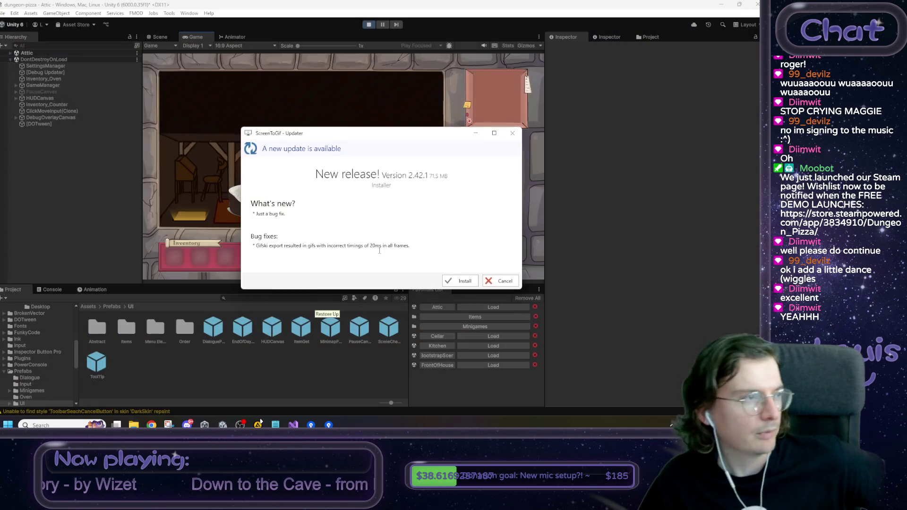
left_click(500, 280)
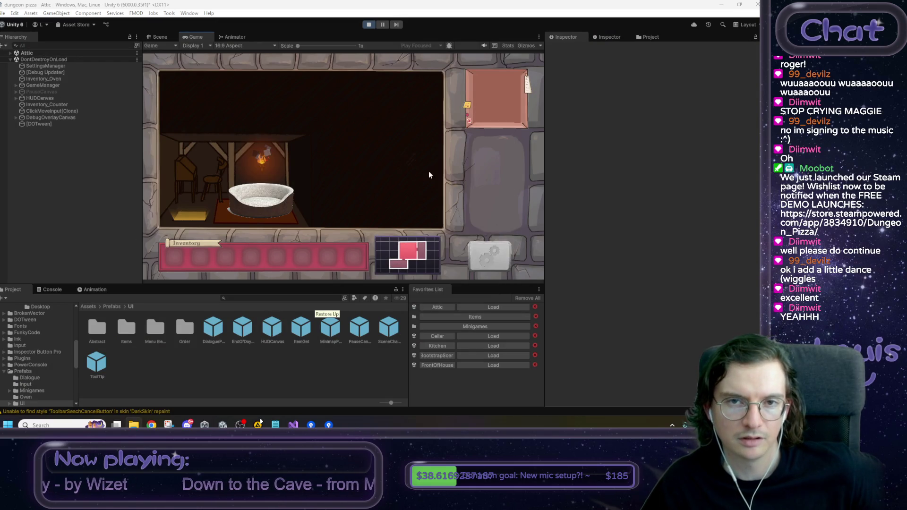
left_click(369, 27)
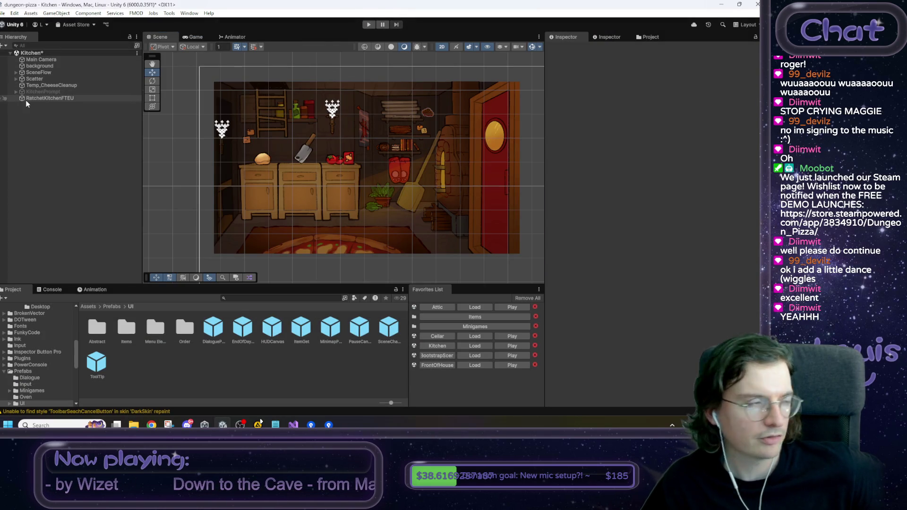